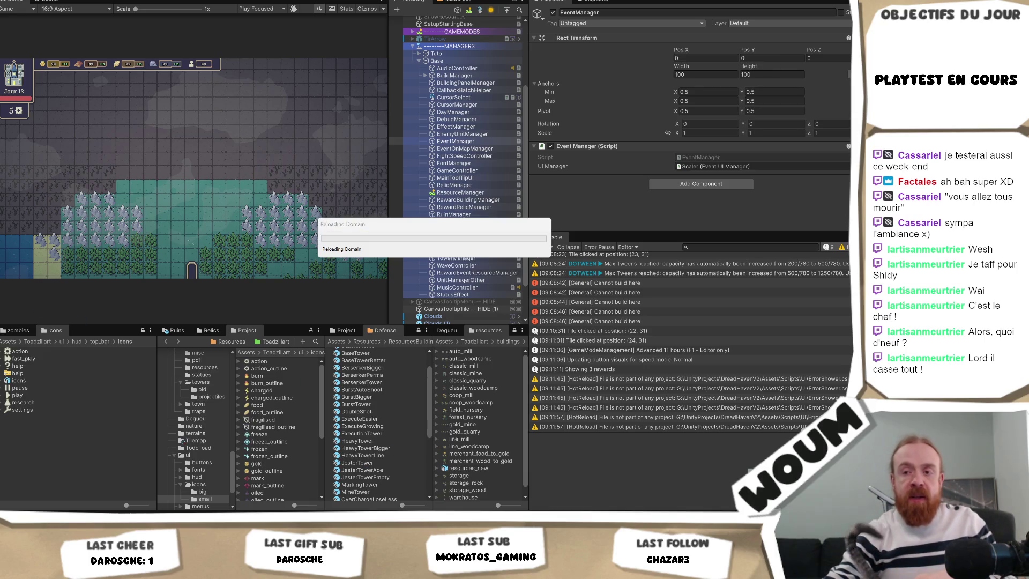
Step: Return to Visual Studio and place the cursor on line 114 of WaveController.cs
key("alt+Tab")
left_click(342, 184)
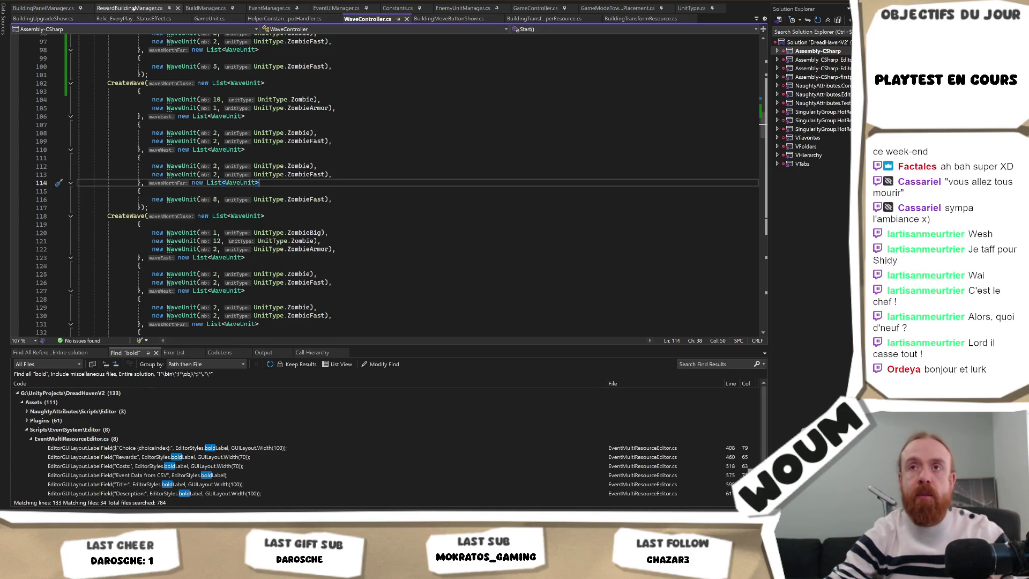
Step: Reposition the RewardBuildingManager.cs tab and go to the PermanentRewards property on line 47
mouse_move(129, 7)
left_mouse_down()
mouse_move(246, 215)
mouse_move(174, 12)
mouse_move(171, 26)
mouse_move(158, 17)
left_mouse_up()
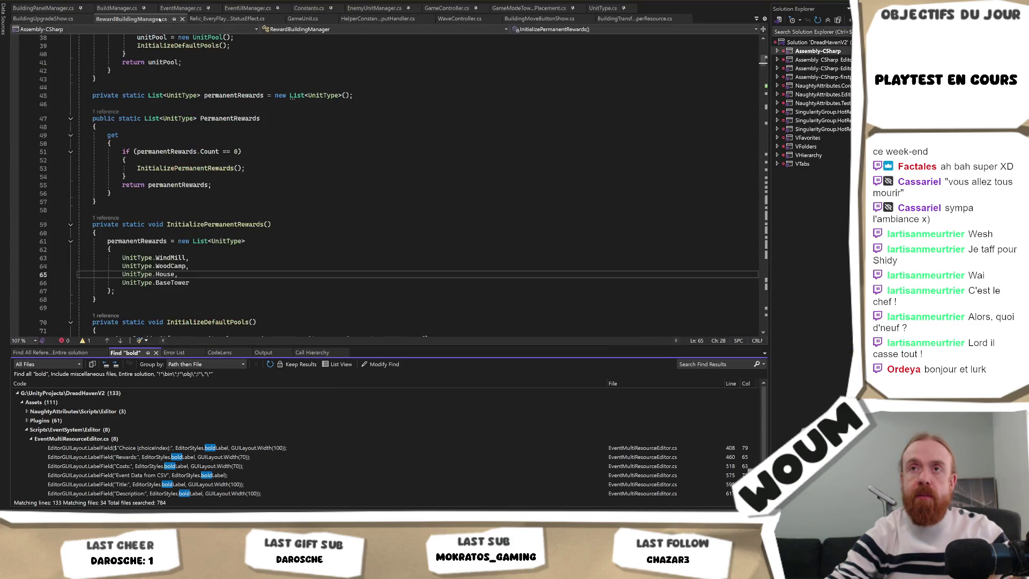
scroll(216, 188, "up", 3)
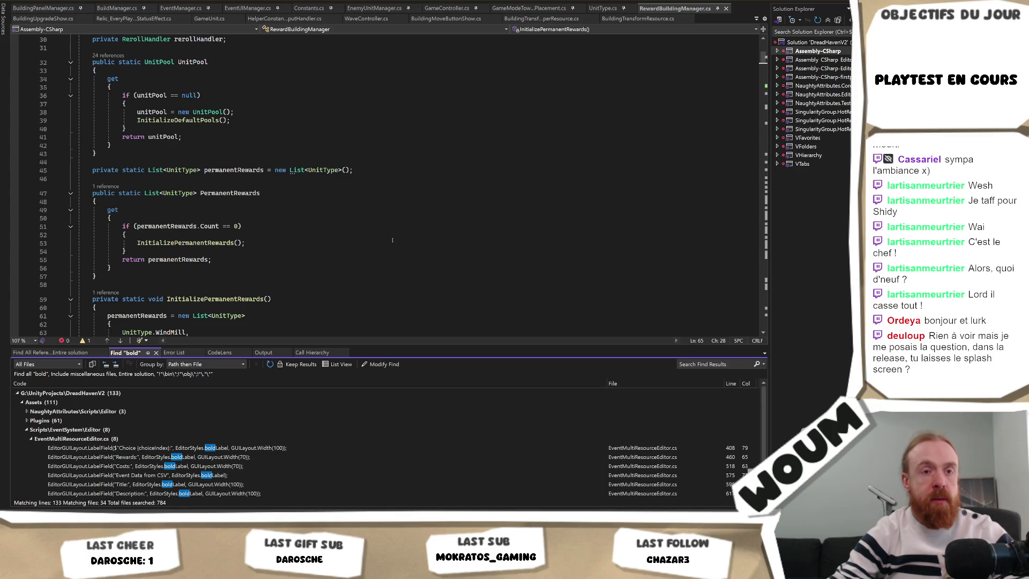
mouse_move(252, 511)
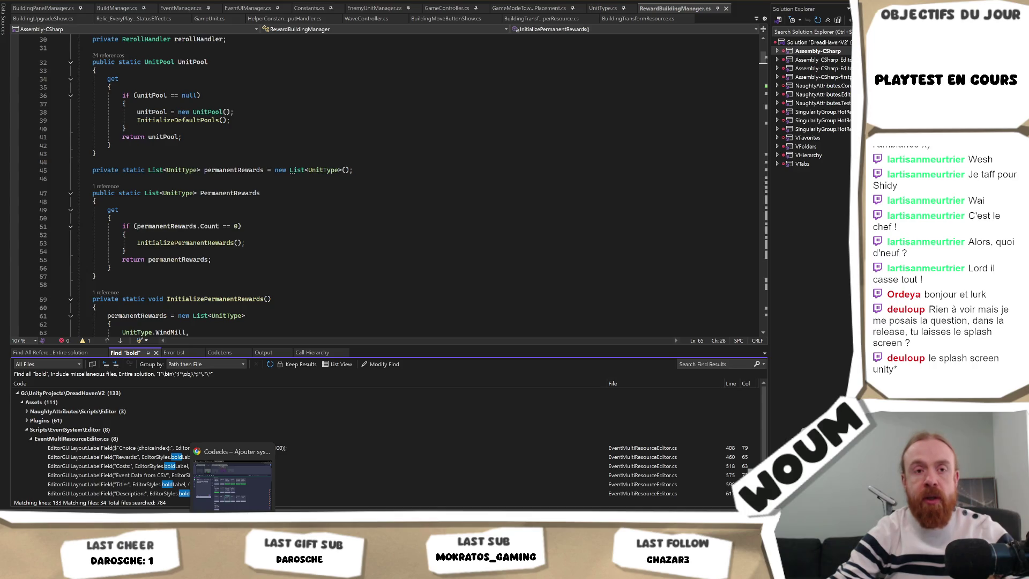
left_click(418, 193)
Step: Scroll down to the ShowReward switch and select the House creation line in the Wood case
scroll(423, 219, "up", 6)
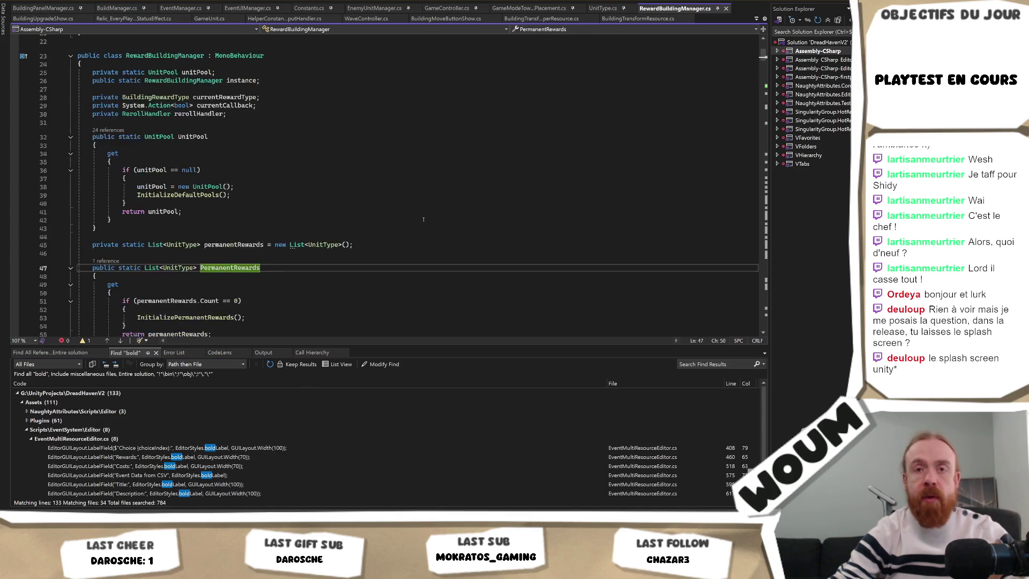
scroll(423, 219, "up", 4)
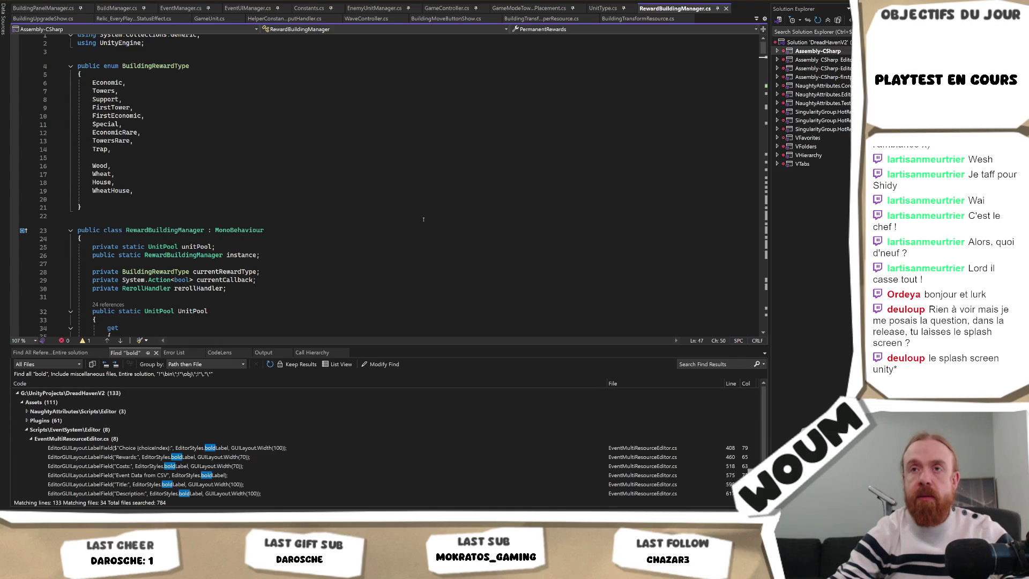
scroll(423, 219, "down", 7)
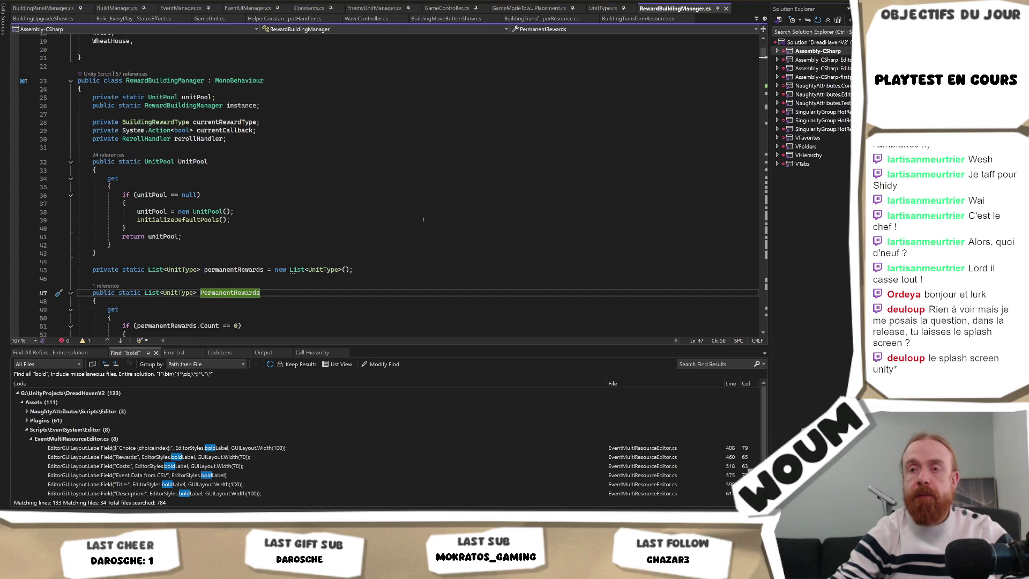
scroll(423, 219, "down", 5)
scroll(423, 219, "down", 12)
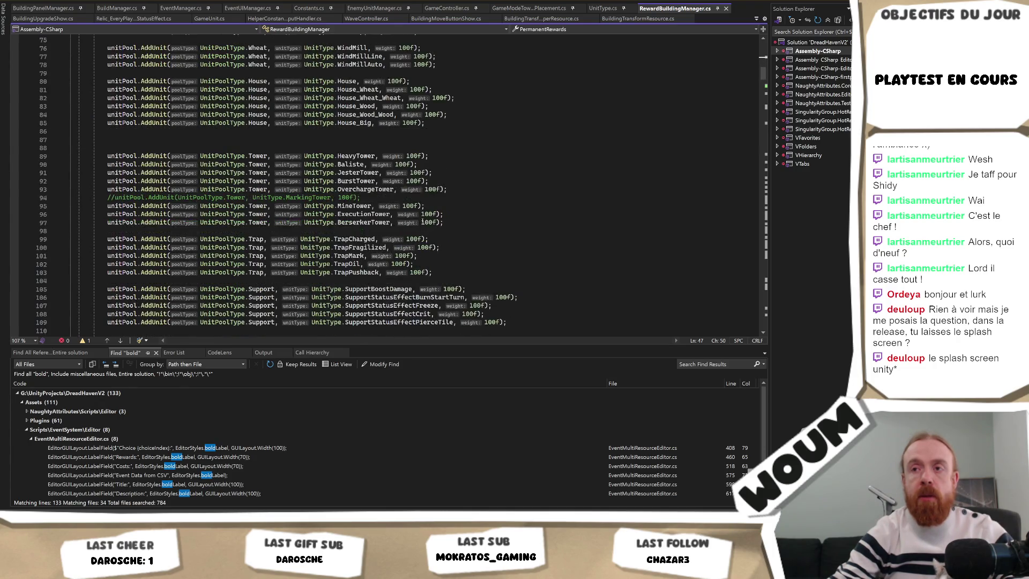
scroll(423, 221, "up", 5)
scroll(423, 220, "down", 20)
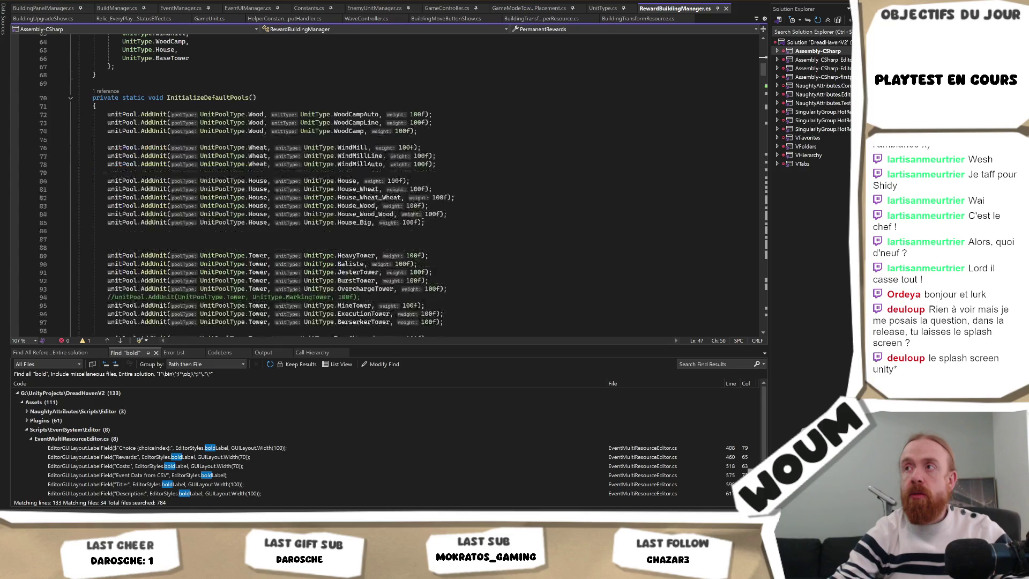
scroll(422, 219, "down", 20)
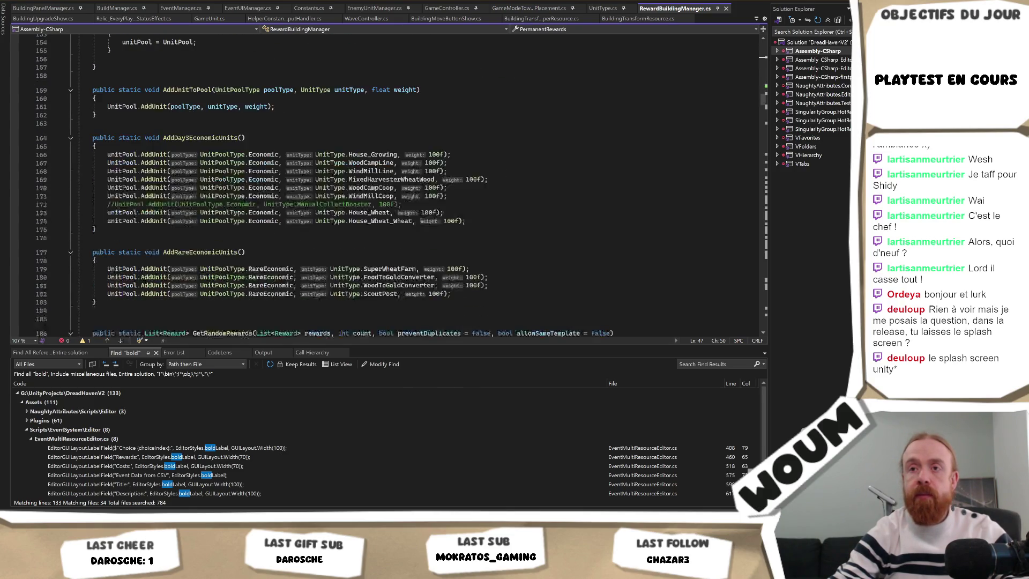
scroll(412, 234, "down", 20)
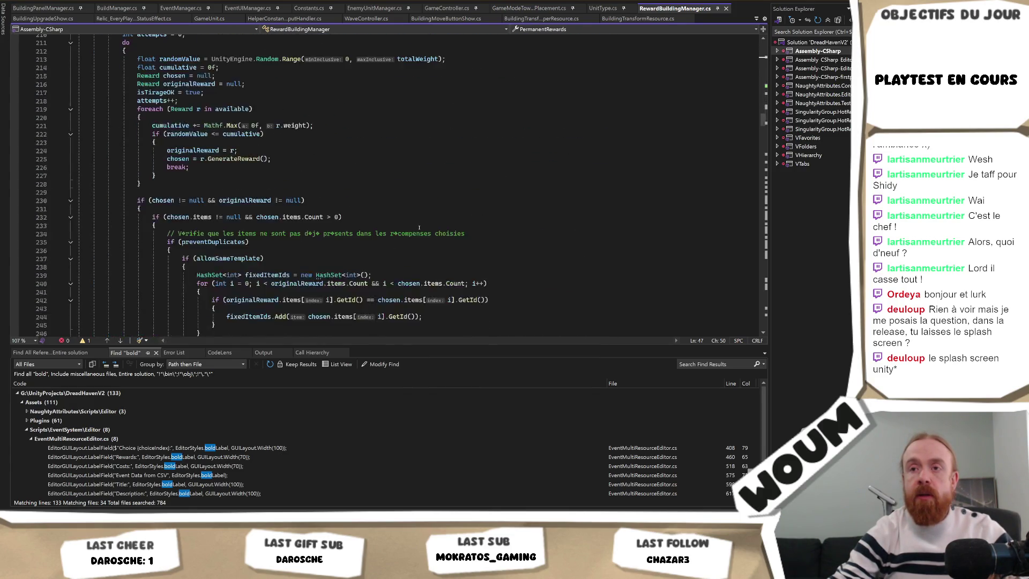
scroll(418, 238, "down", 20)
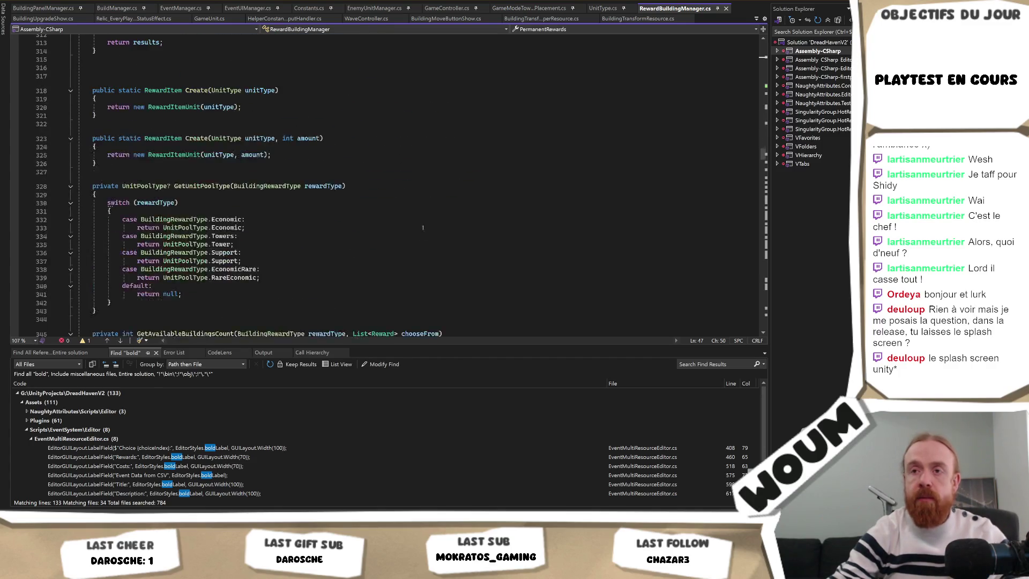
scroll(387, 233, "down", 17)
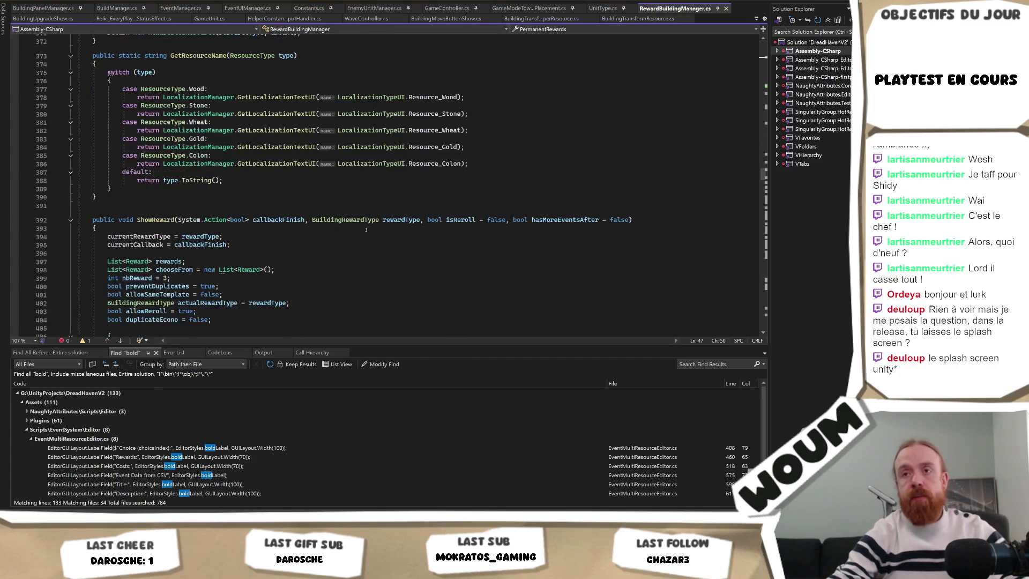
scroll(248, 208, "down", 2)
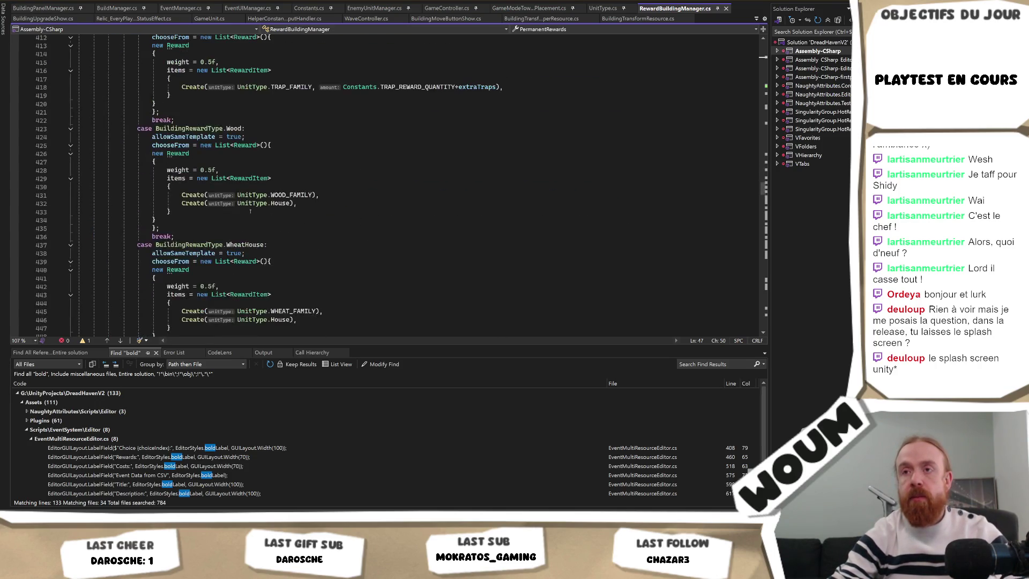
scroll(274, 238, "up", 4)
left_click_drag(340, 303, 354, 297)
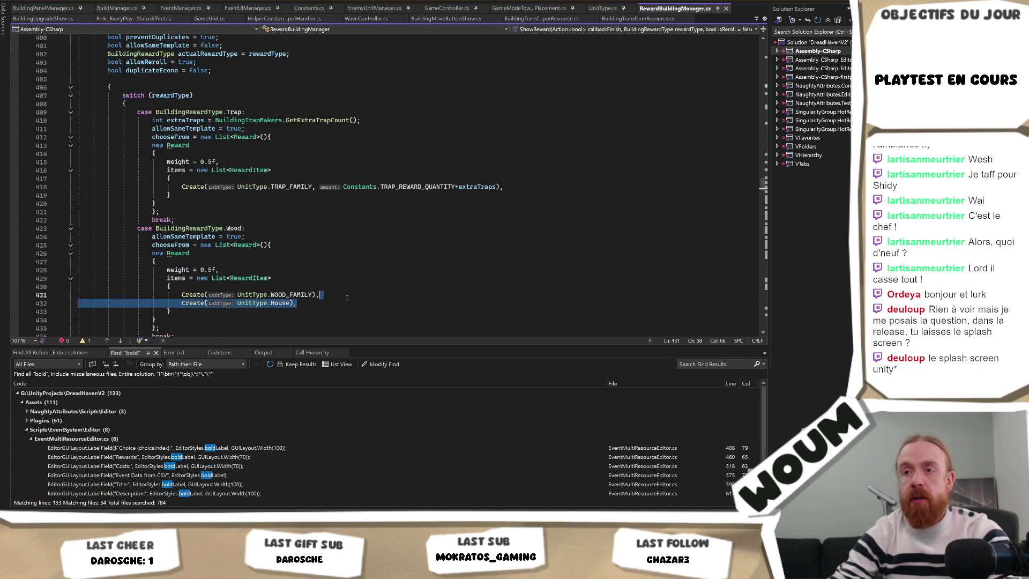
Step: Delete the House line from the Wood case, then search the solution for AddUnit (62 matches)
key("BackSpace")
key("BackSpace")
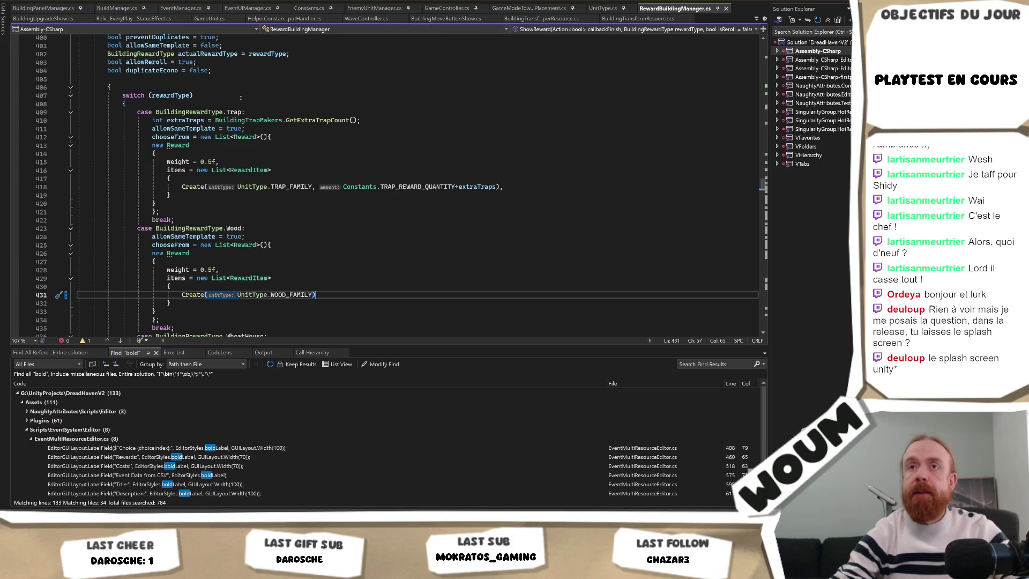
left_click(318, 151)
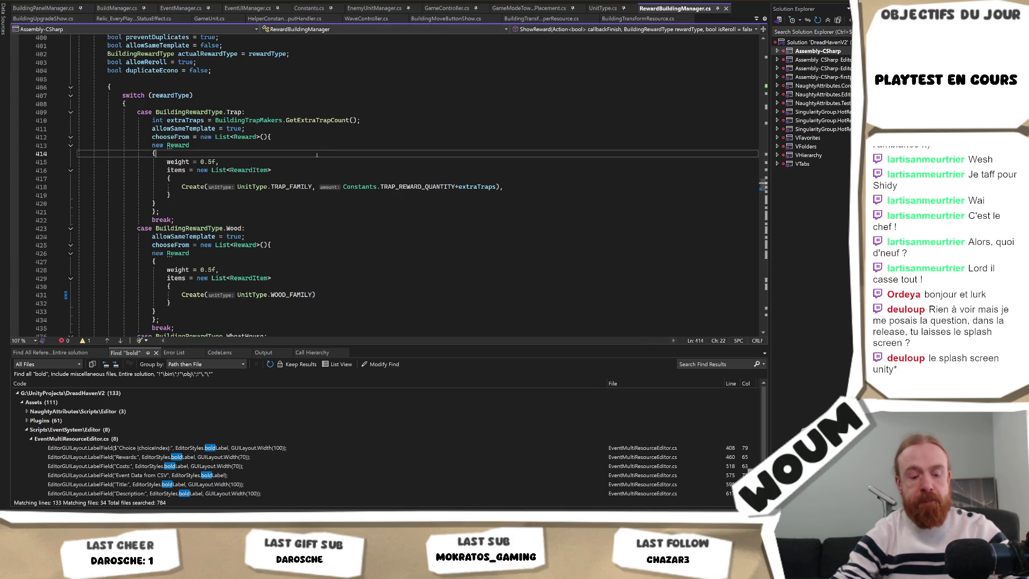
left_click(316, 161)
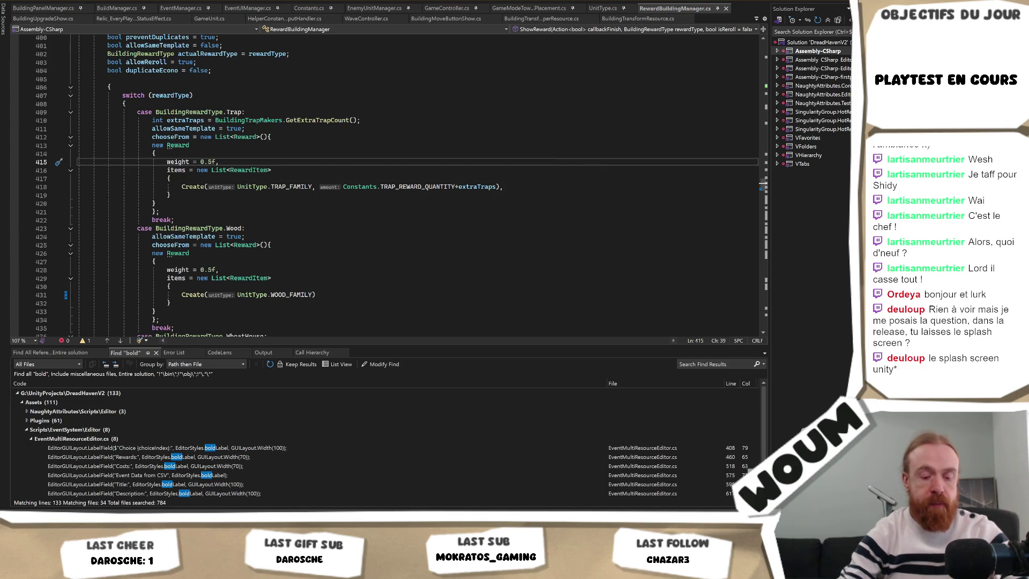
key("Return")
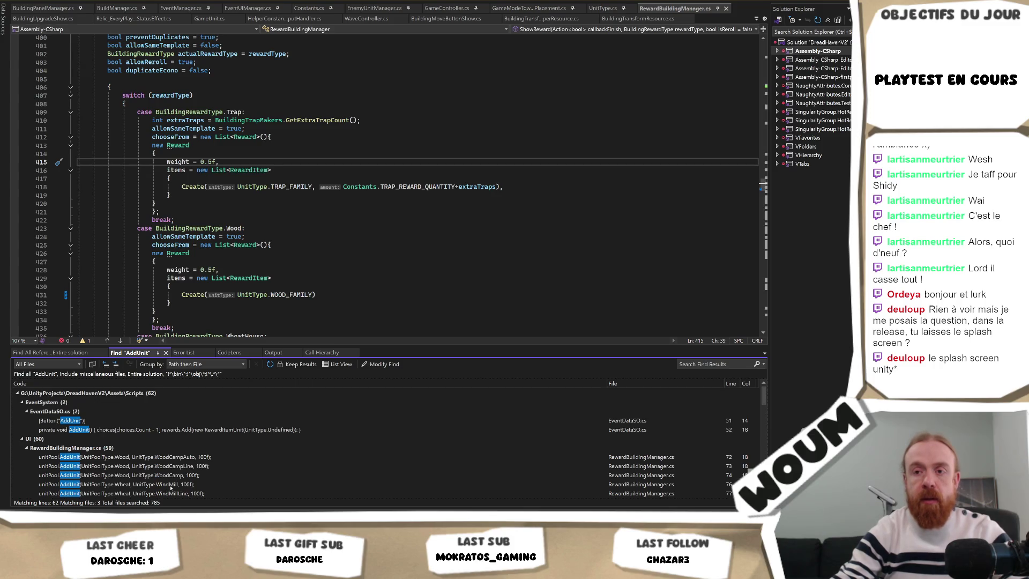
Step: Look through the AddUnit search results, then bring the Unity editor to the front
scroll(170, 487, "down", 18)
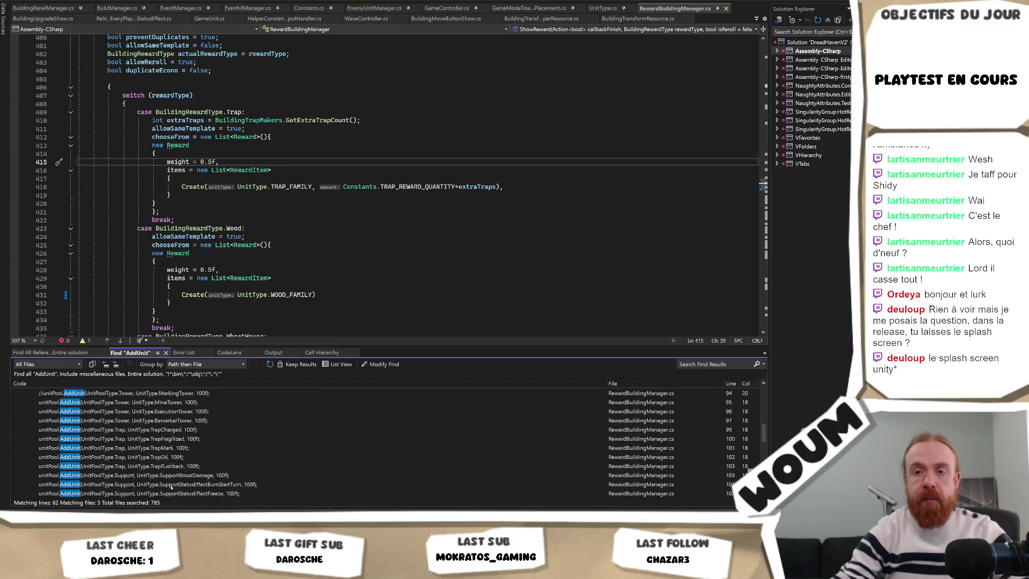
scroll(165, 486, "up", 10)
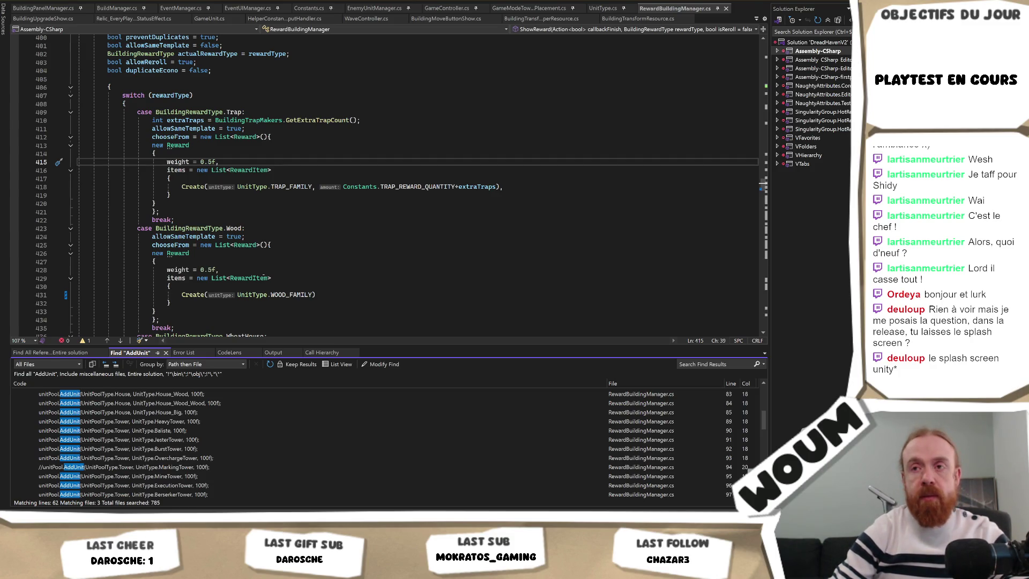
mouse_move(231, 517)
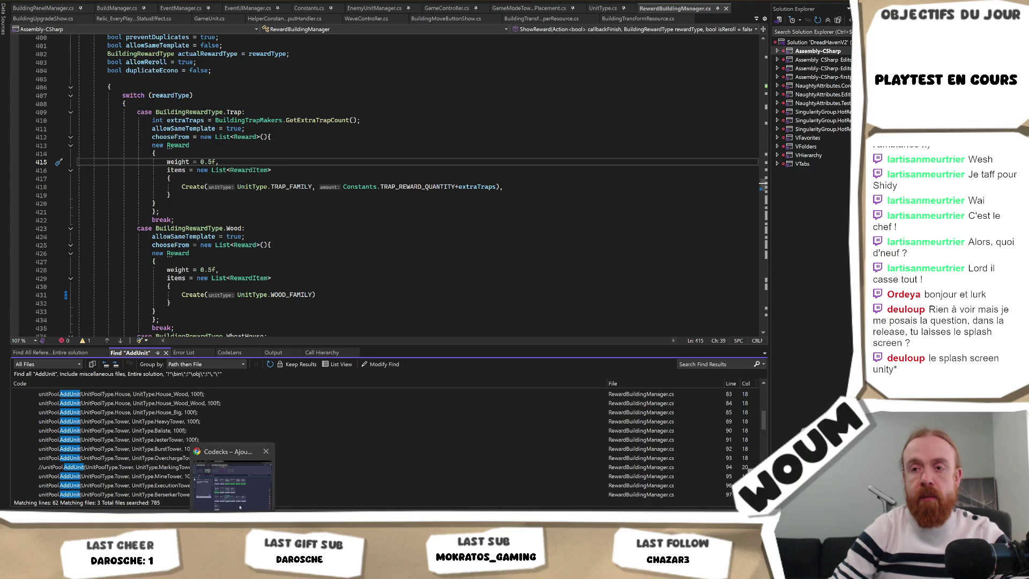
left_click(261, 488)
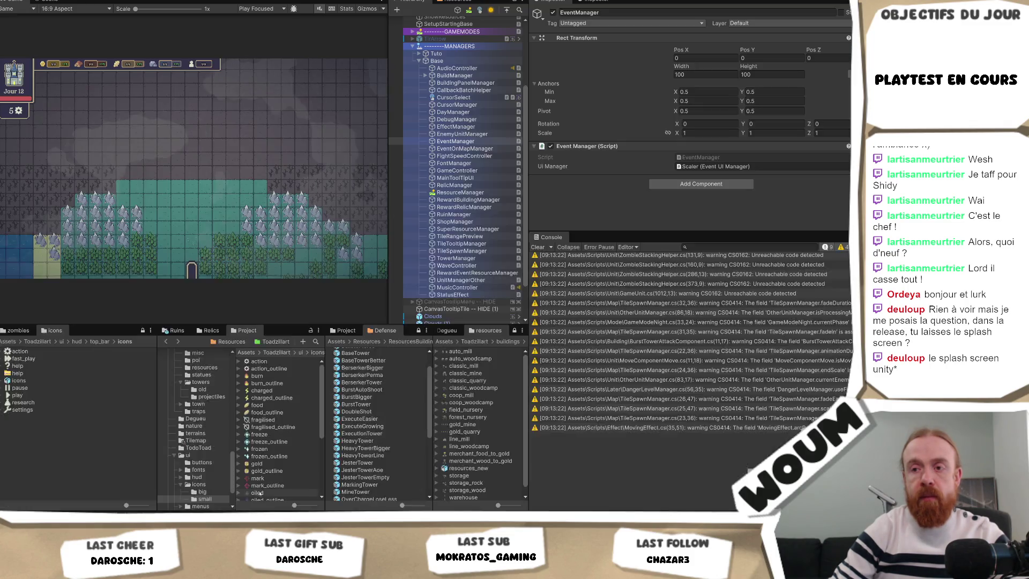
Step: Clear the Unity console warnings and return to line 425 of the Wood reward case
left_click(537, 247)
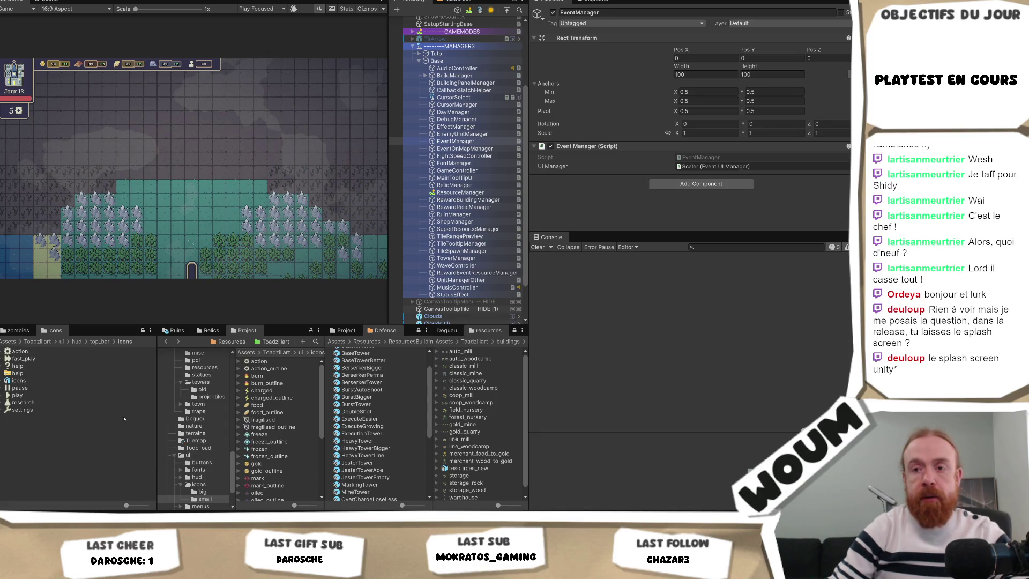
key("alt+Tab")
left_click(291, 246)
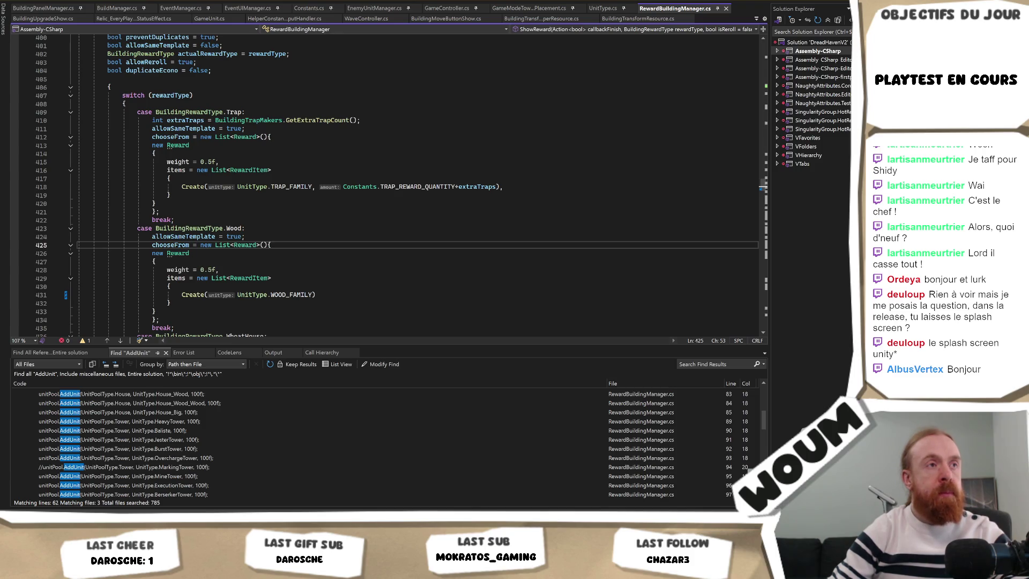
Step: Look over BuildManager.cs, then open the game's itch.io page in a new browser tab
key("Up")
key("Up")
key("Up")
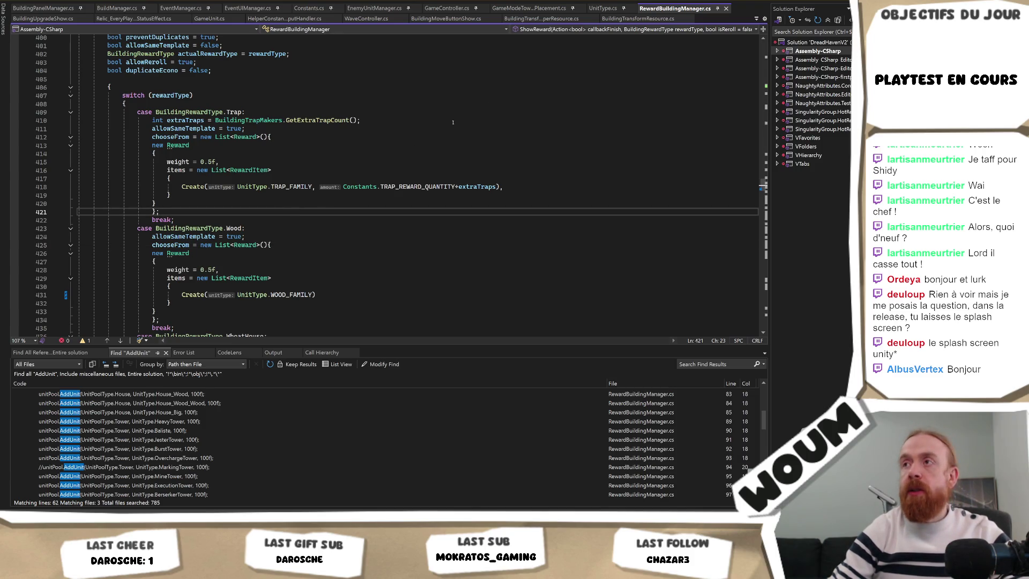
left_click(117, 8)
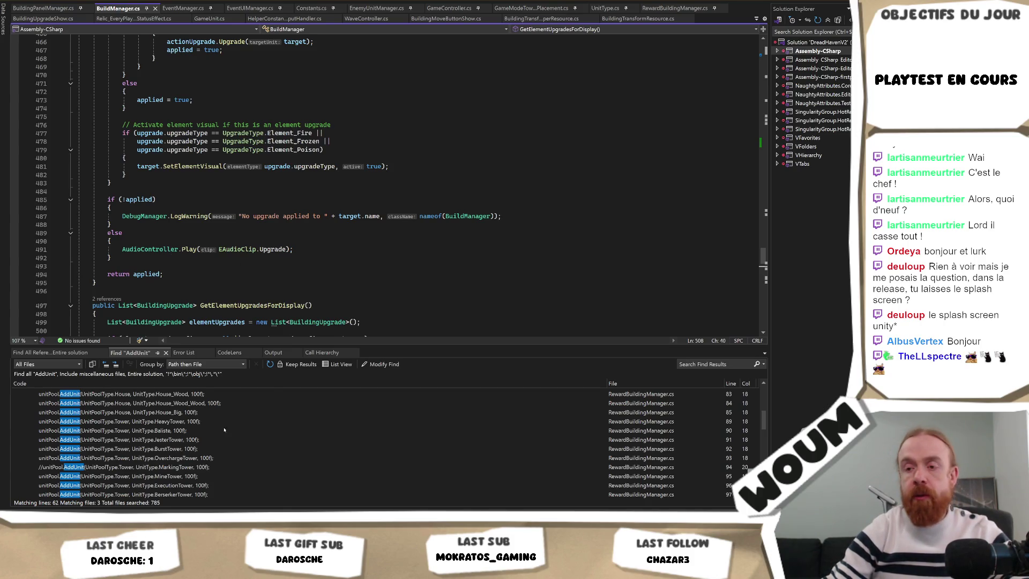
mouse_move(231, 517)
left_click(232, 480)
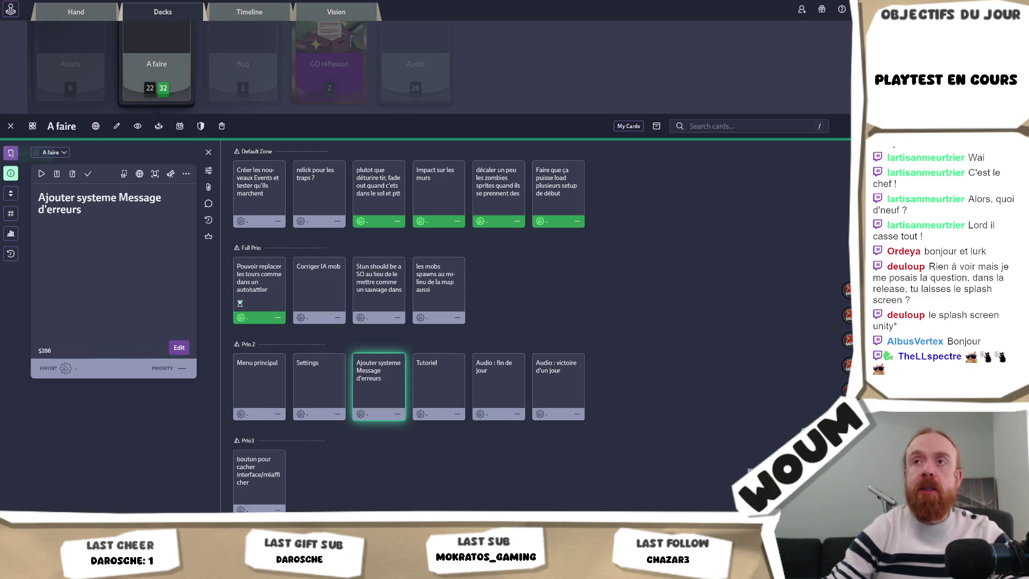
key("ctrl+t")
key("ctrl+v")
key("Return")
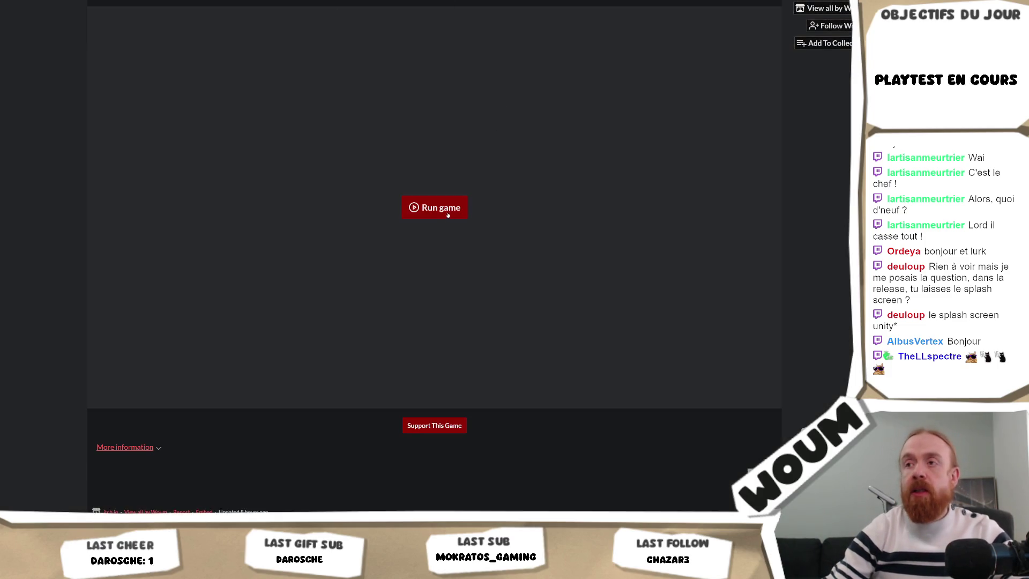
Step: Launch the DreadHaven web build, close its intro dialog, pan the map, and return to Unity
left_click(448, 215)
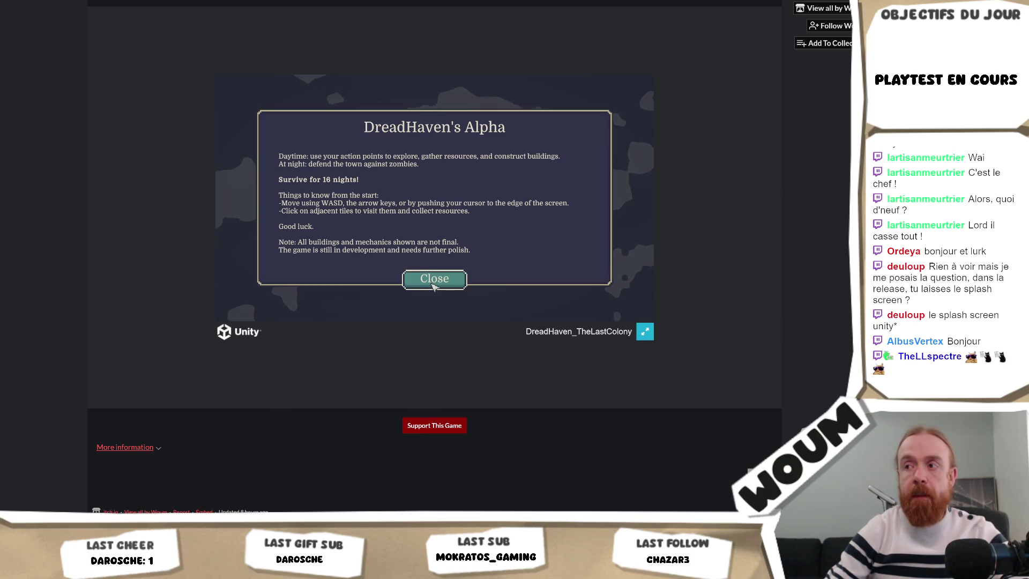
left_click(433, 285)
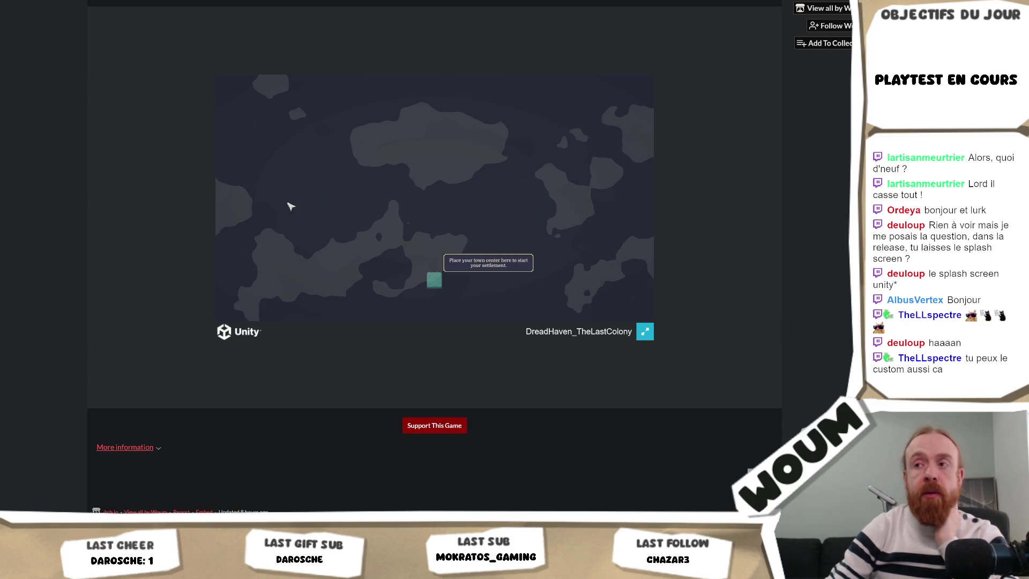
key("d")
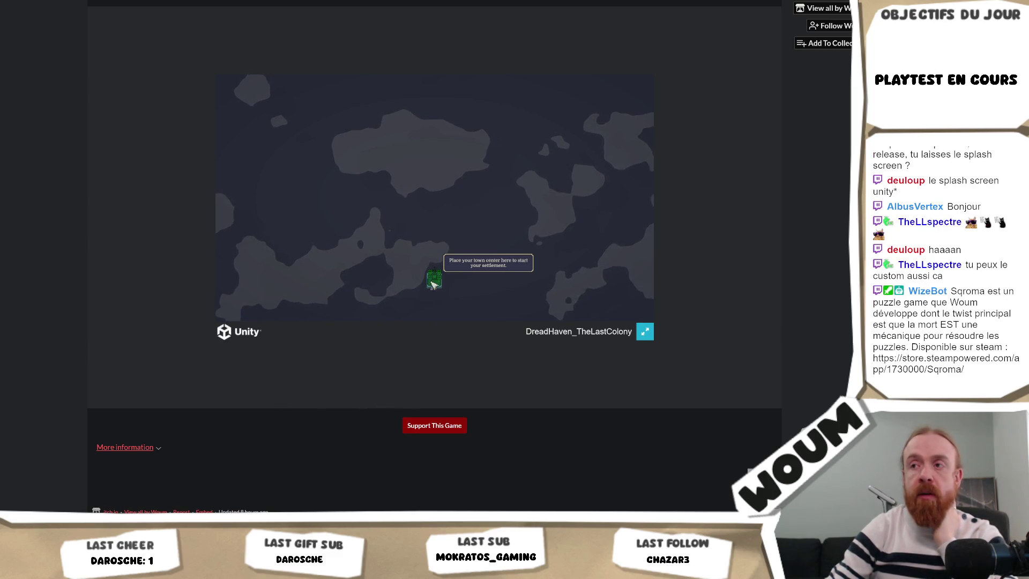
mouse_move(252, 569)
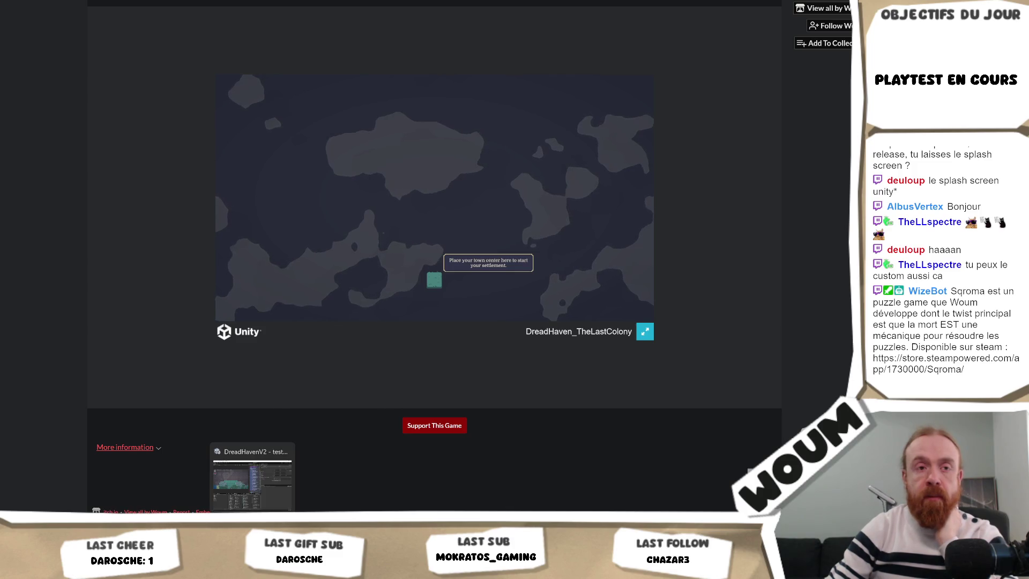
left_click(252, 479)
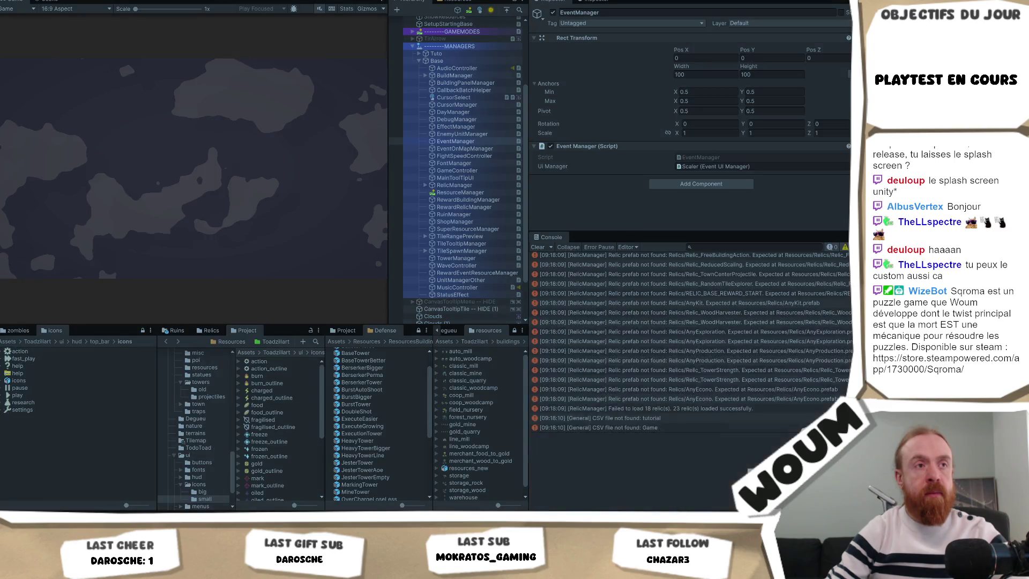
Step: Place the town center on the test map and explore a tile next to the castle
left_click(192, 240)
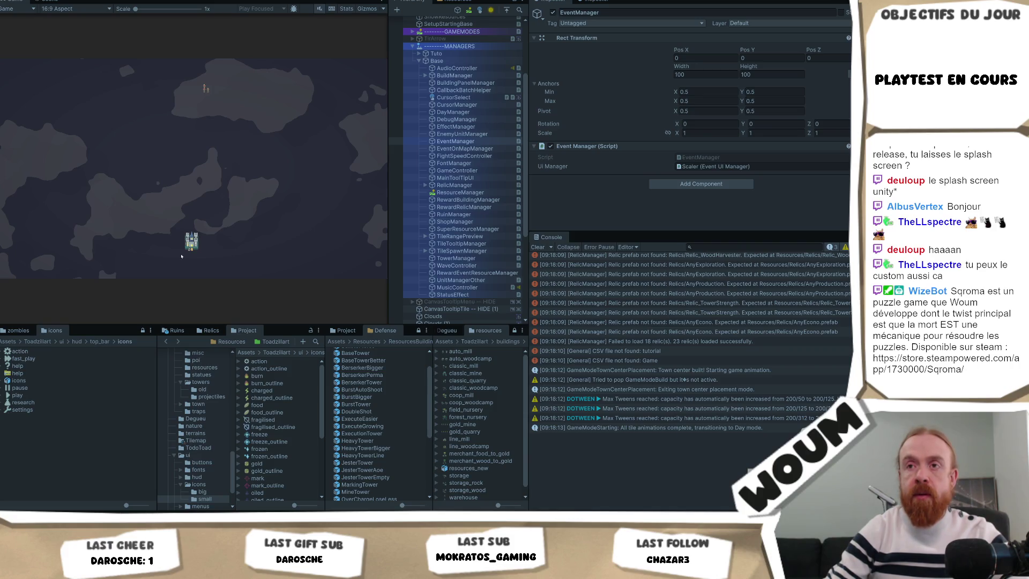
left_click(215, 227)
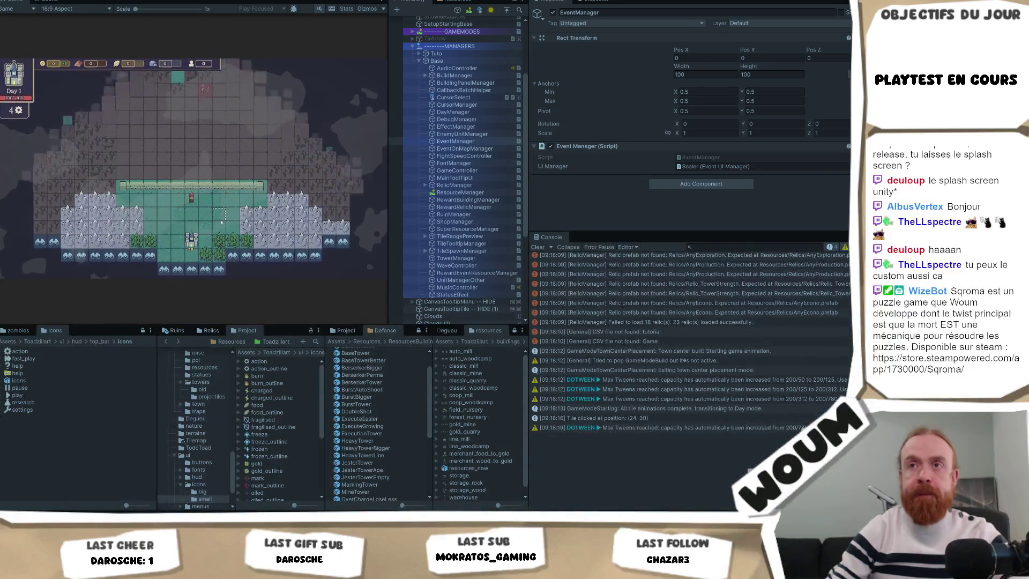
Step: Place three Chopping Camps on forest tiles
mouse_move(206, 267)
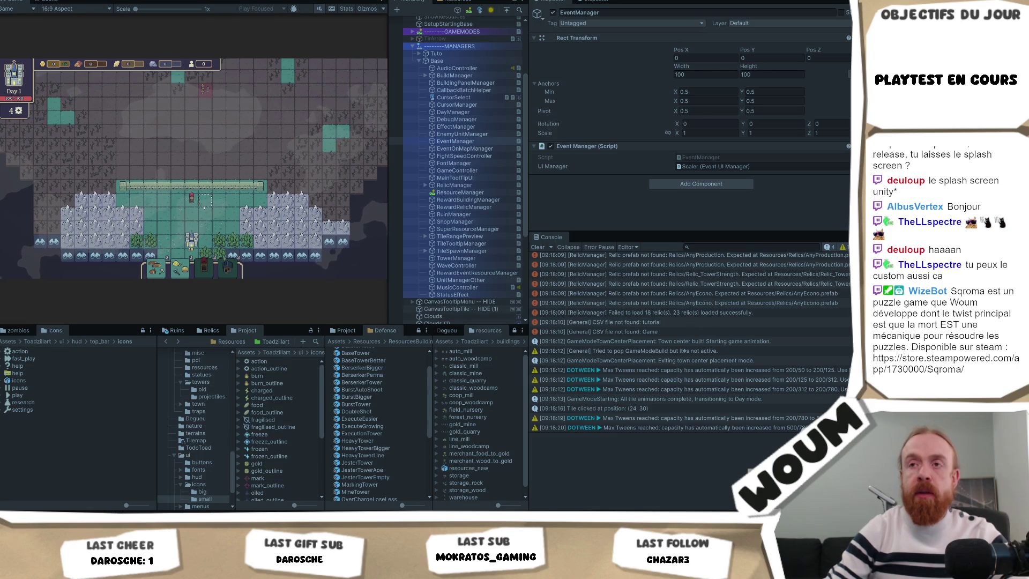
mouse_move(188, 237)
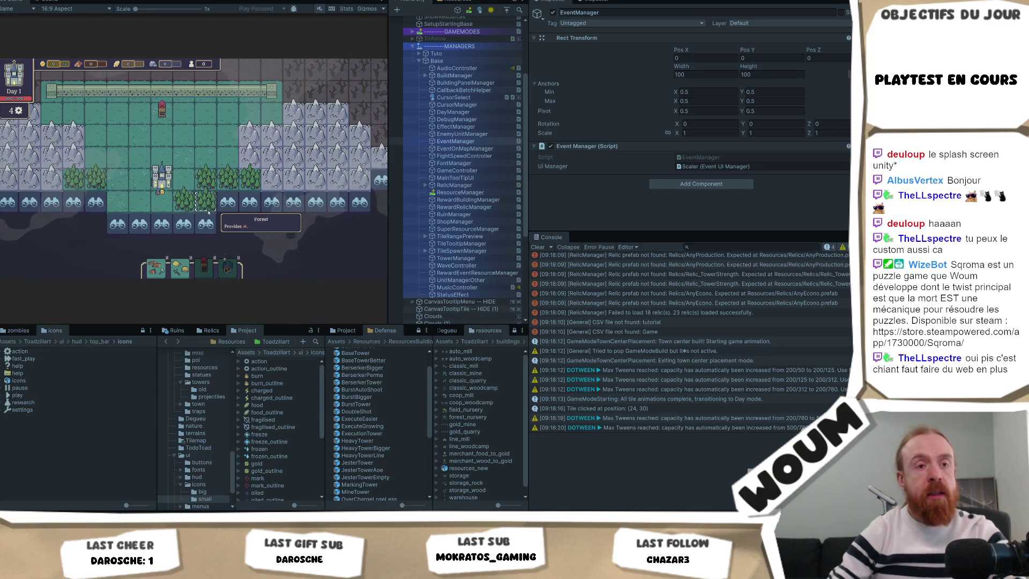
left_click(176, 273)
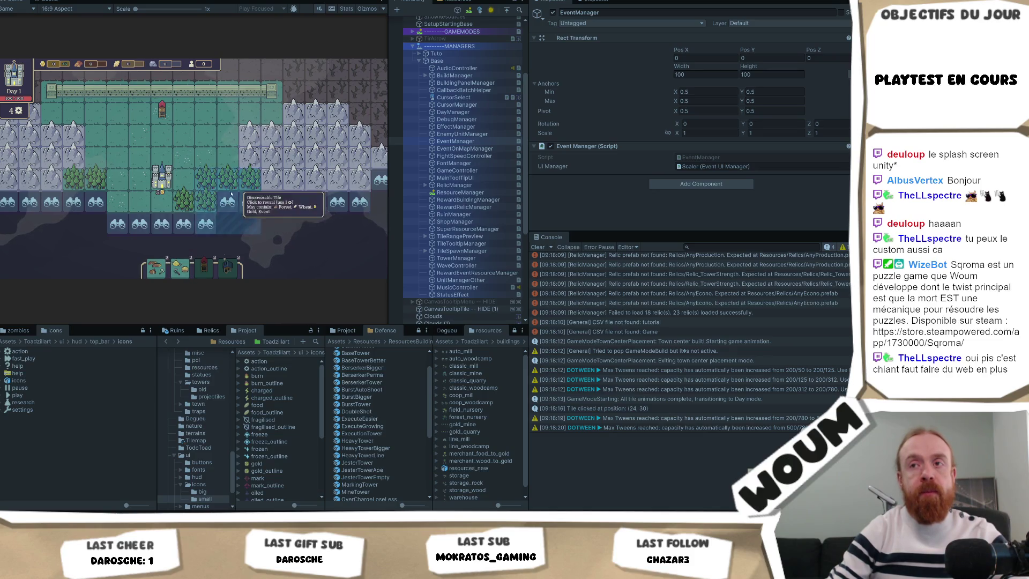
left_click(168, 258)
left_click(205, 199)
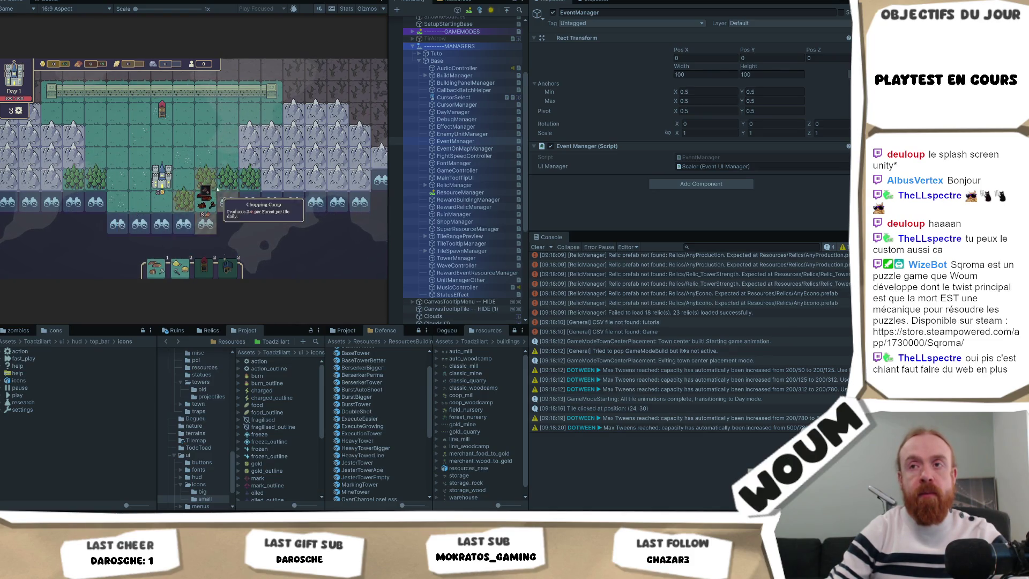
left_click(208, 203)
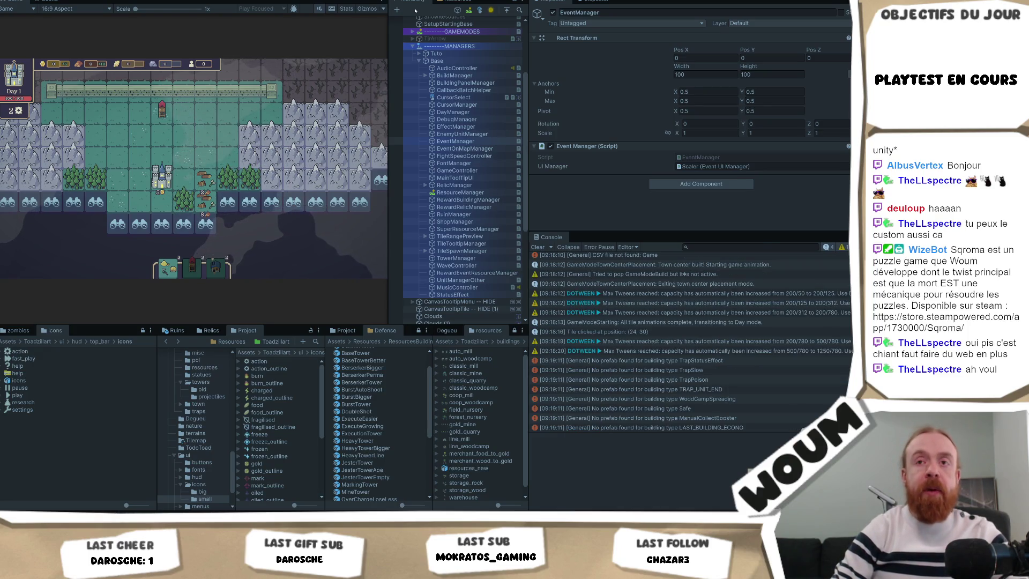
Step: Restart the game, build a camp on a forest tile, and explore a discoverable tile
key("r")
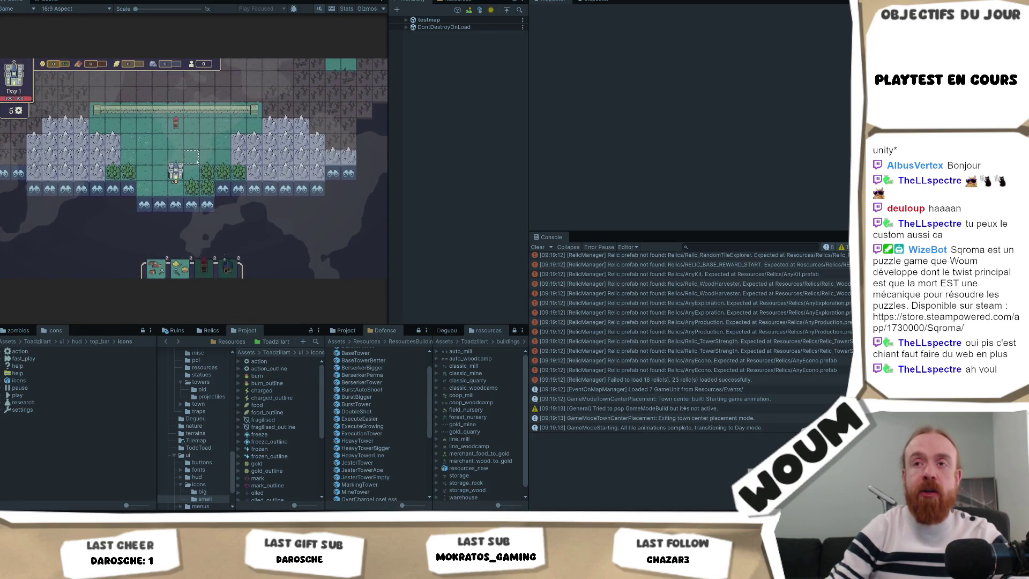
scroll(197, 162, "up", 2)
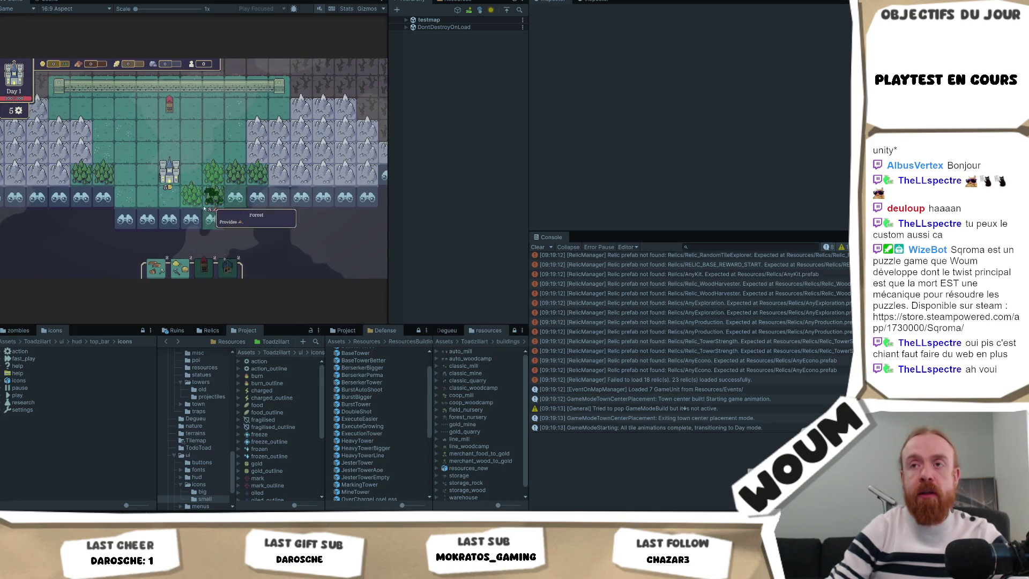
left_click(221, 197)
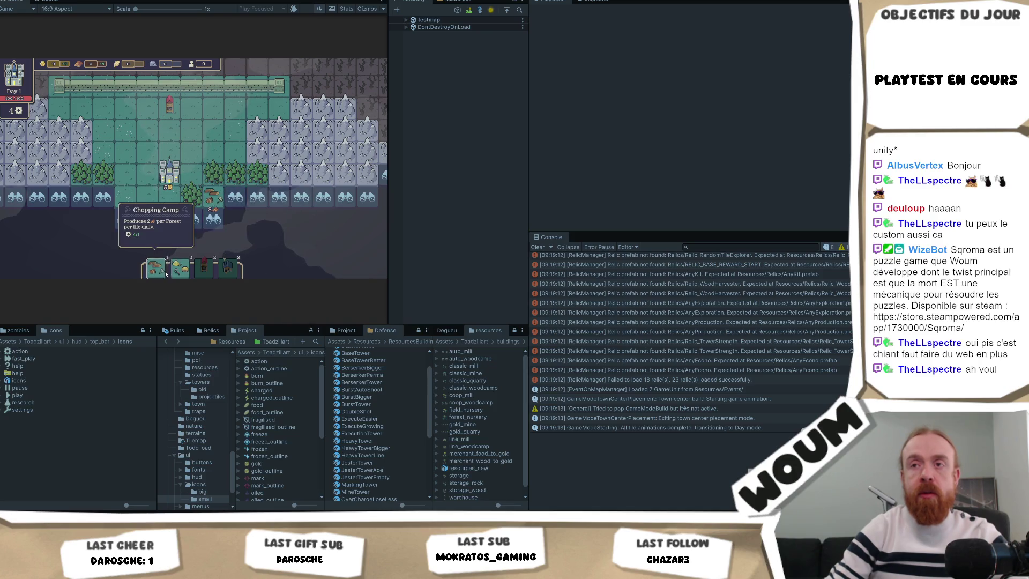
left_click(236, 179)
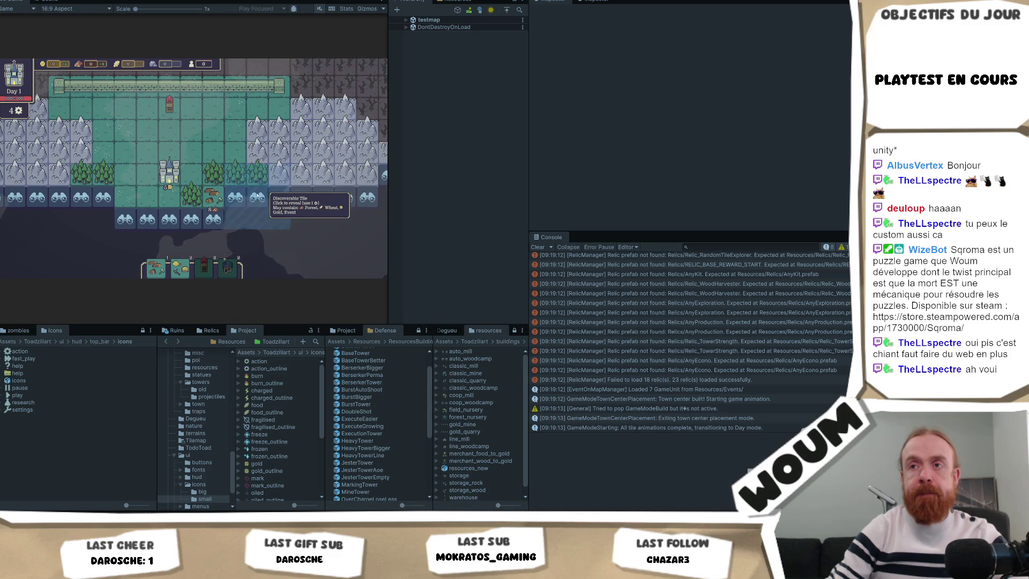
left_click(241, 202)
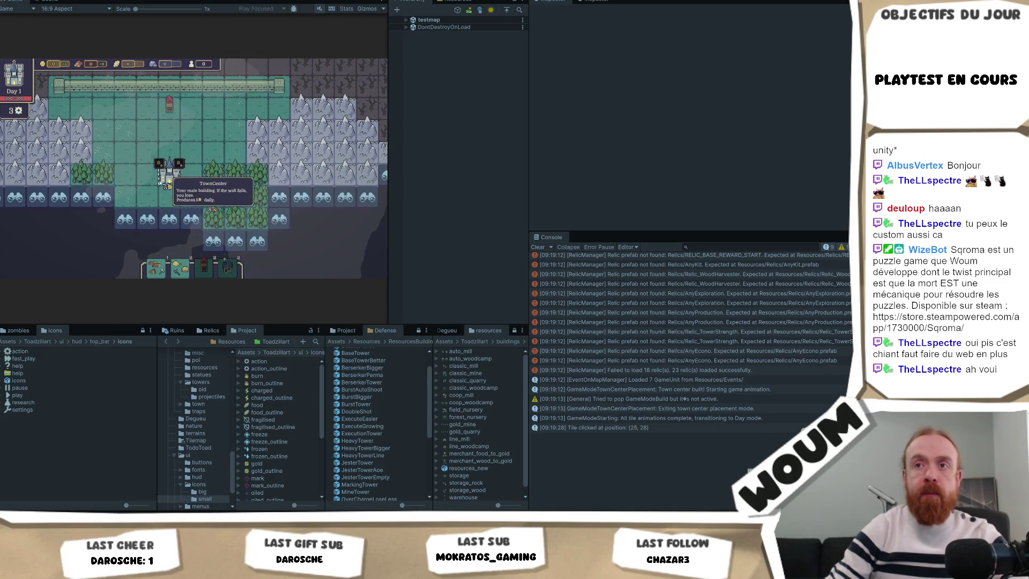
Step: Try three times to upgrade the town center, which fails for lack of resources
left_click(177, 164)
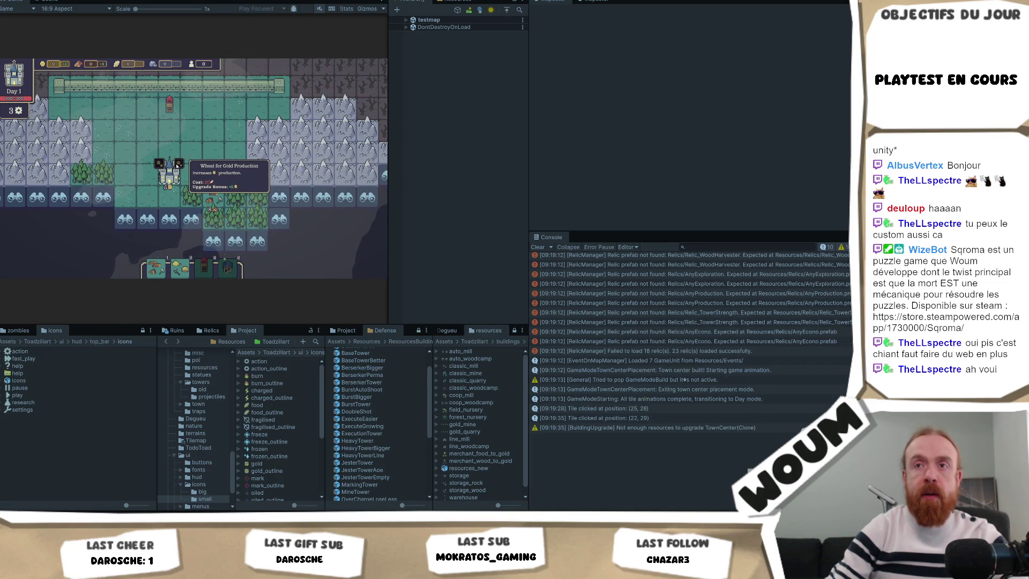
left_click(178, 164)
left_click(178, 165)
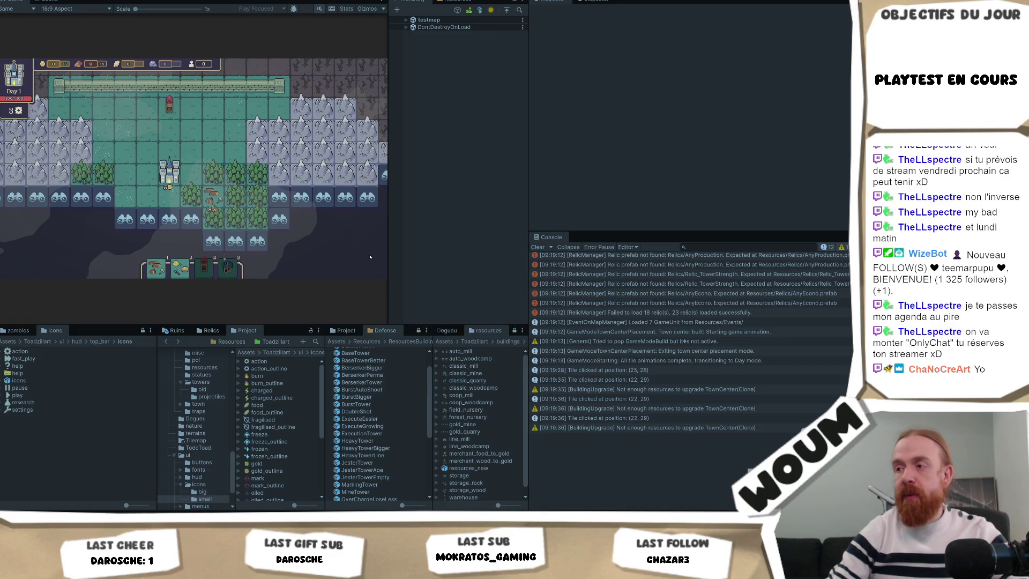
Step: Select the latest 'Not enough resources to upgrade TownCenter' console warning to view its stack trace
left_click(663, 428)
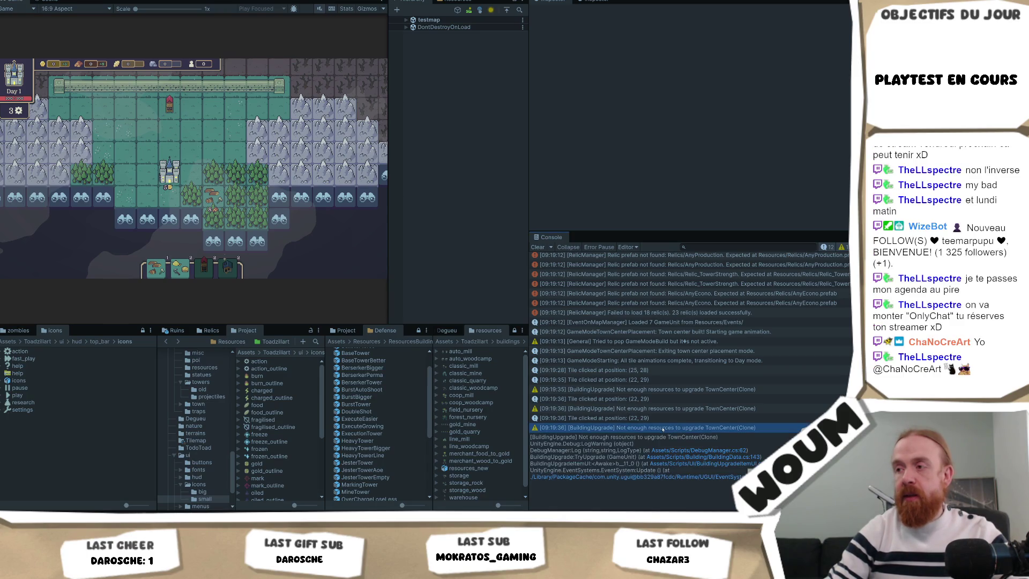
Step: In TryUpgrade's already-upgraded check, add an error call with the message "Can't Upgrade"
double_click(663, 429)
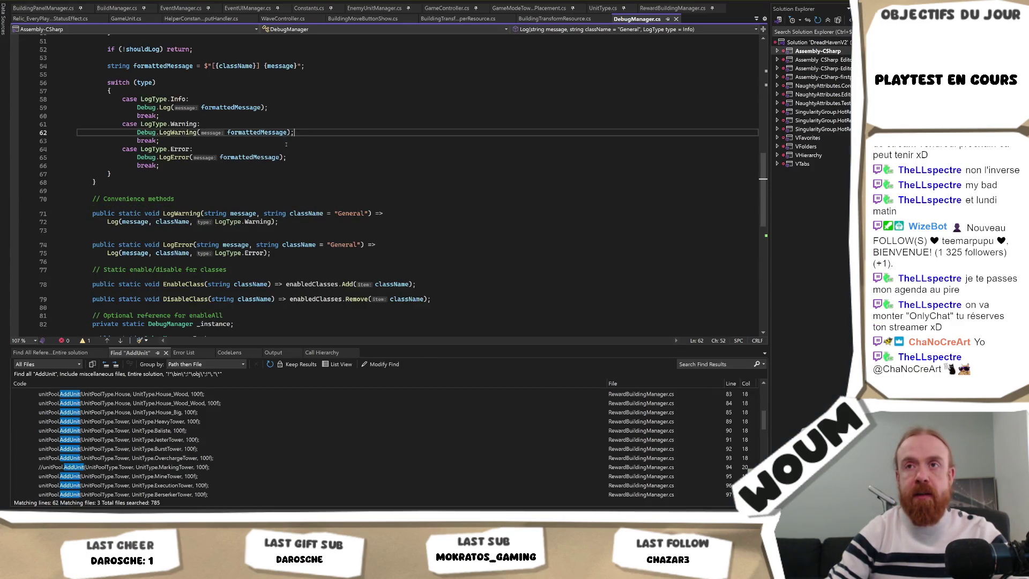
key("alt+Tab")
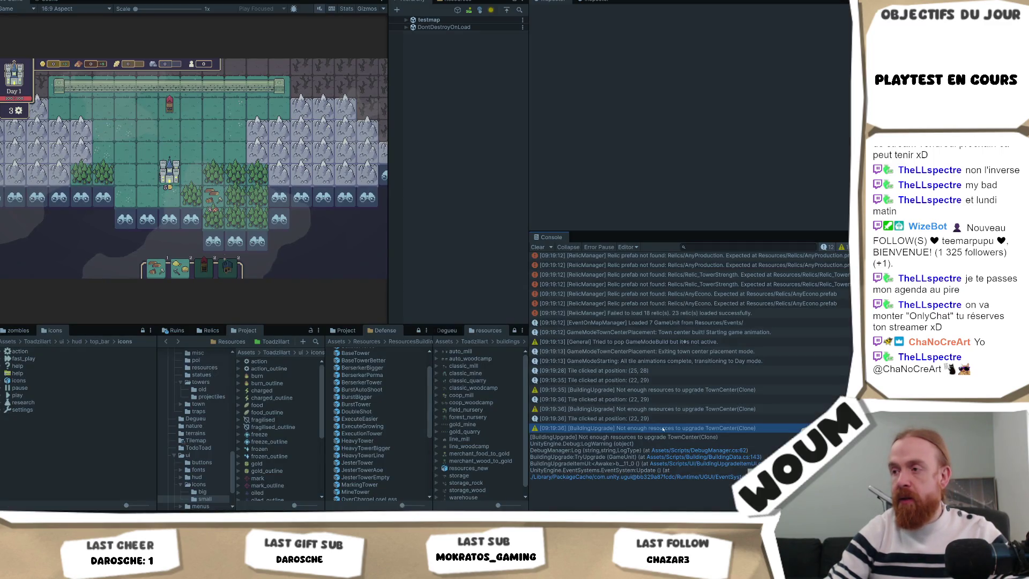
double_click(693, 458)
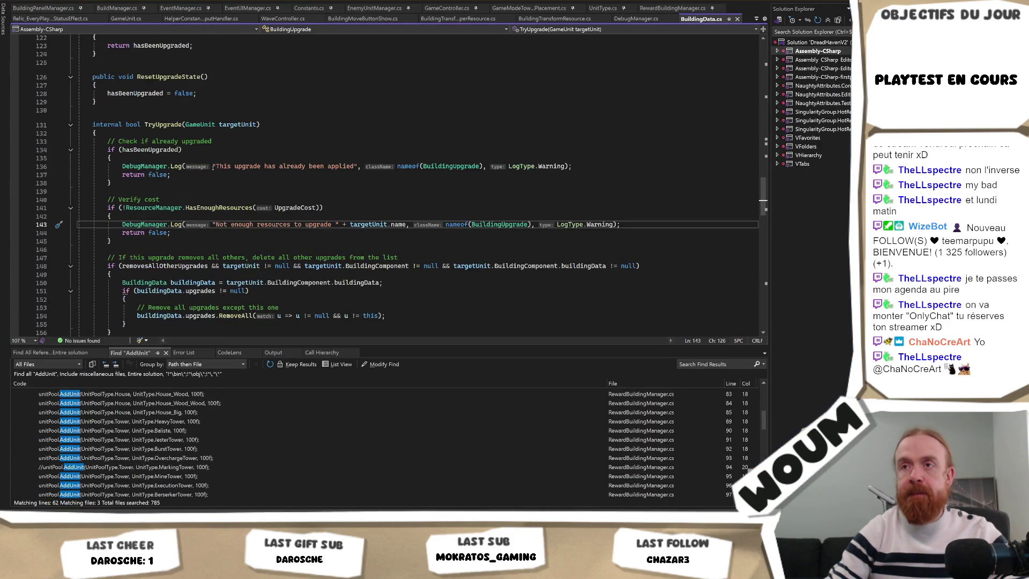
left_click(238, 157)
key("Return")
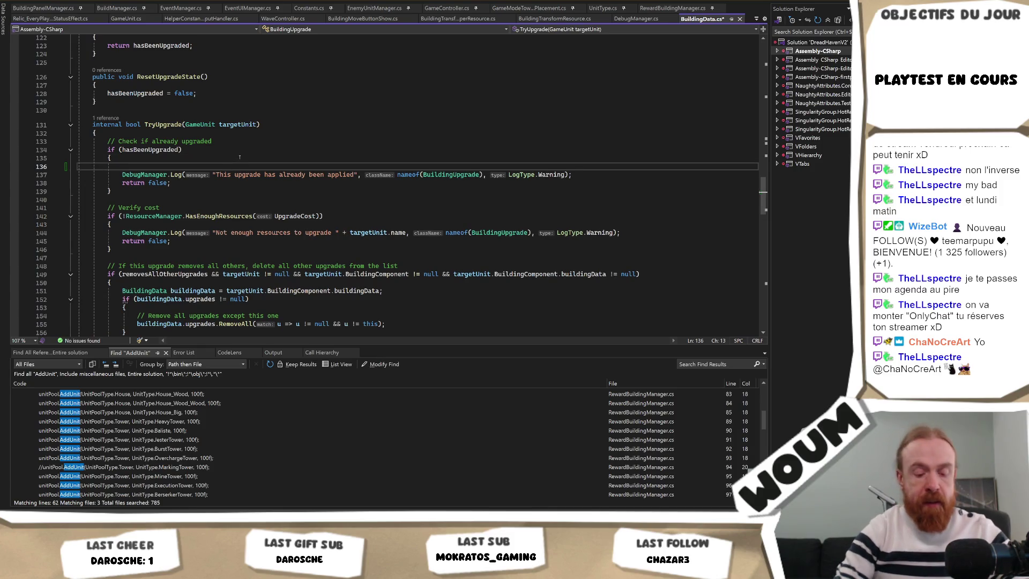
type("ShowErr")
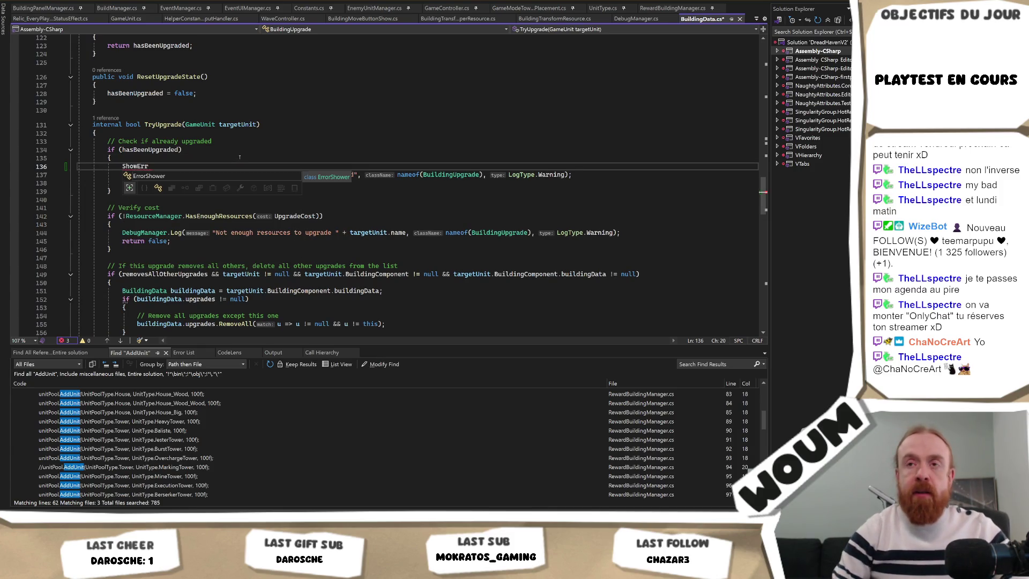
key("Tab")
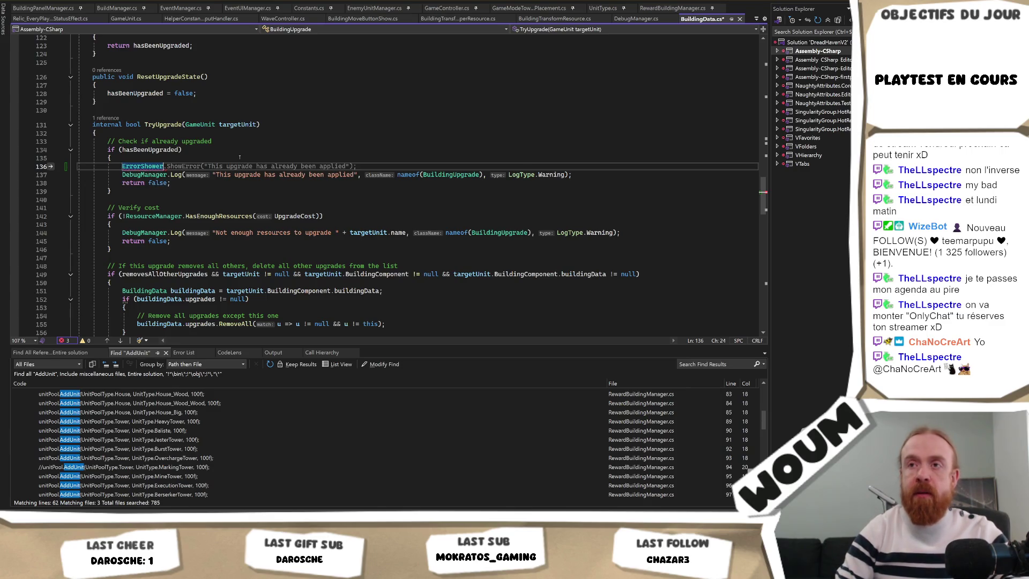
key("Tab")
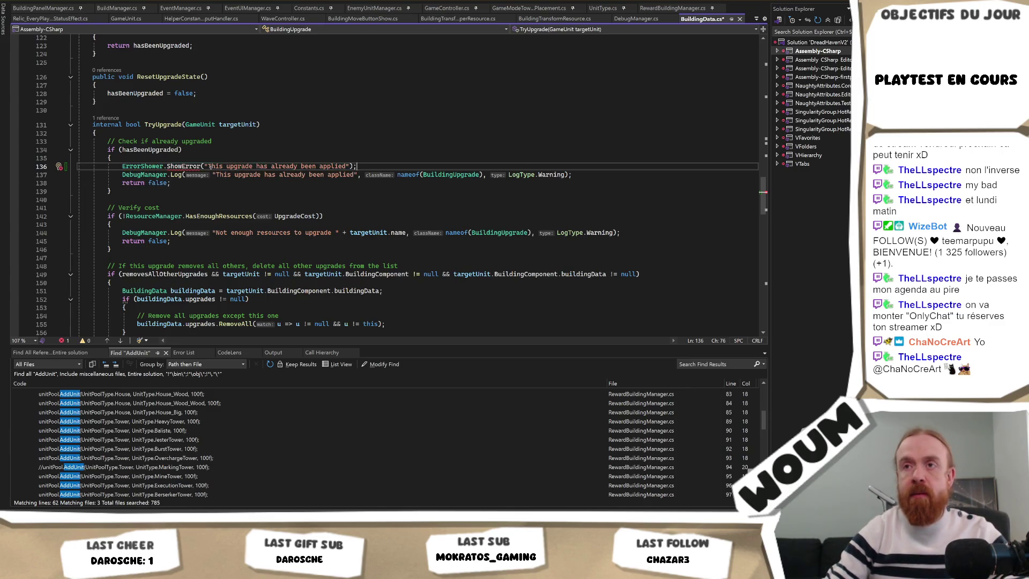
type("\"Can't Up")
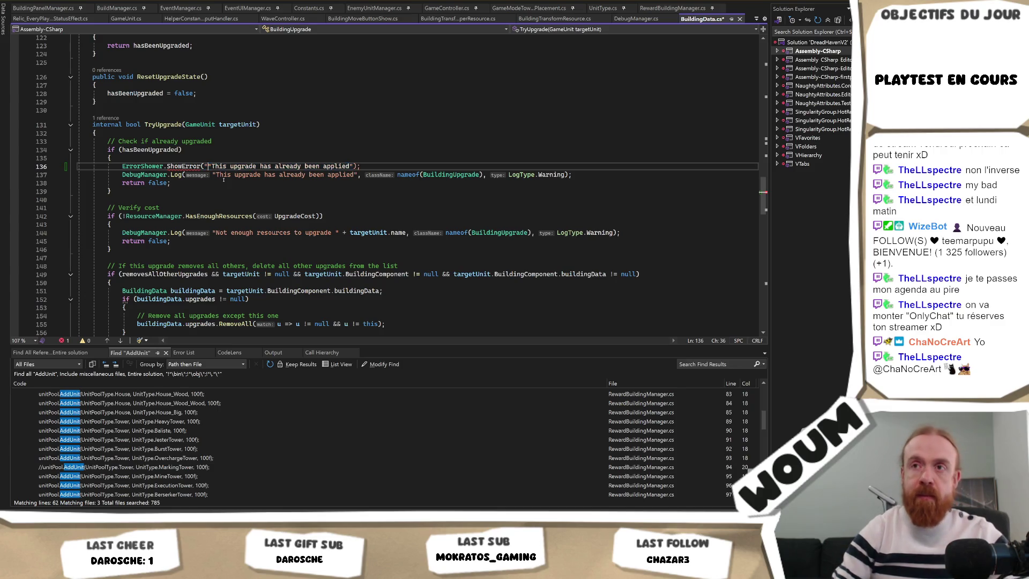
type("grade,")
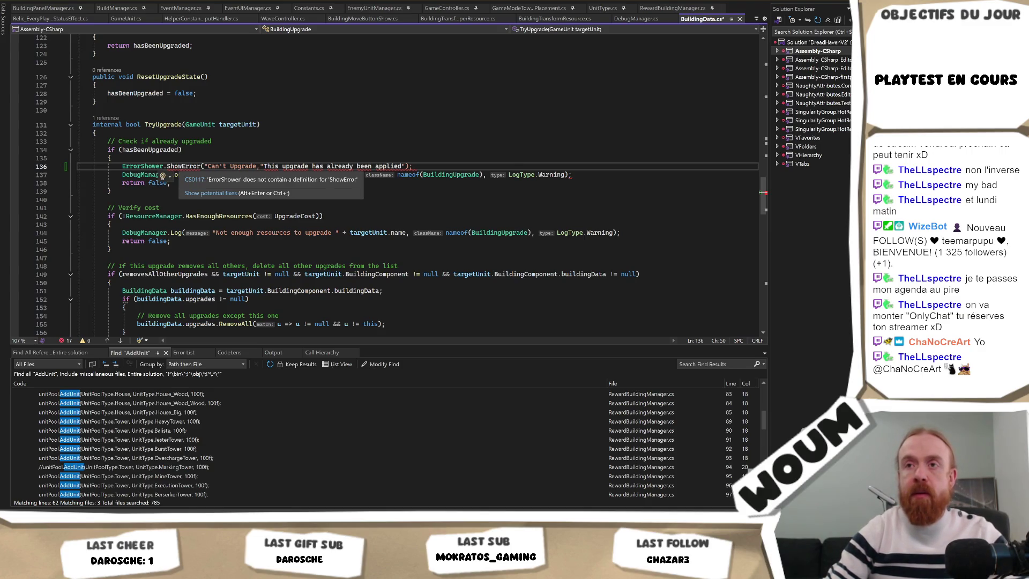
Step: Change the call to ErrorShower.Show with separate title and description strings
left_click(144, 166, "ctrl")
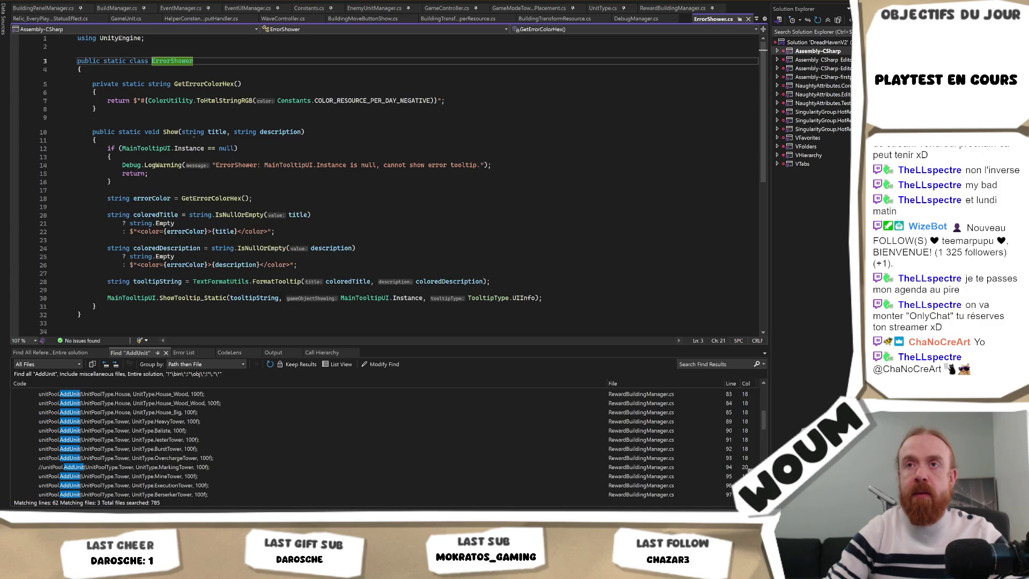
left_click(164, 132)
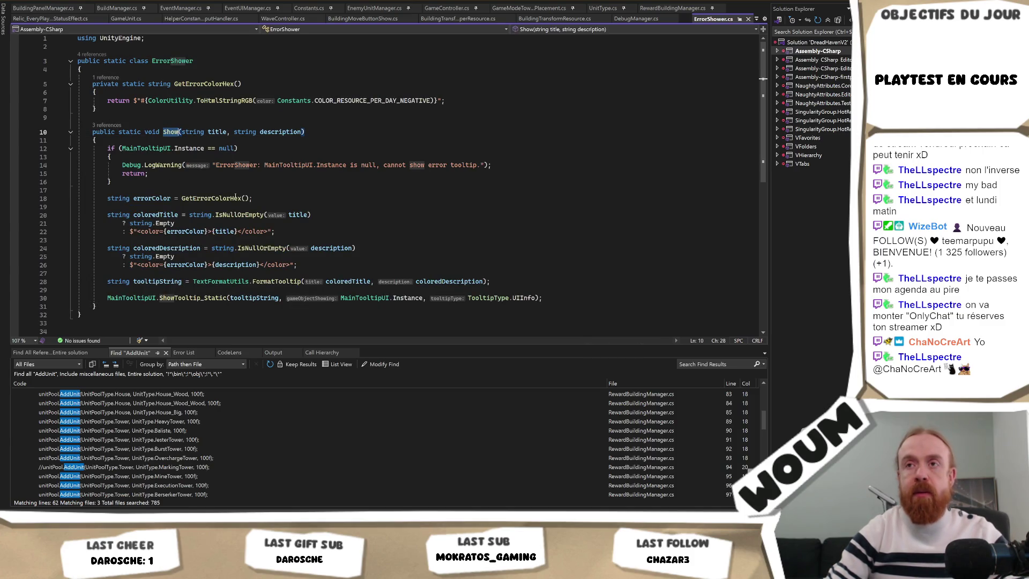
key("ctrl+F4")
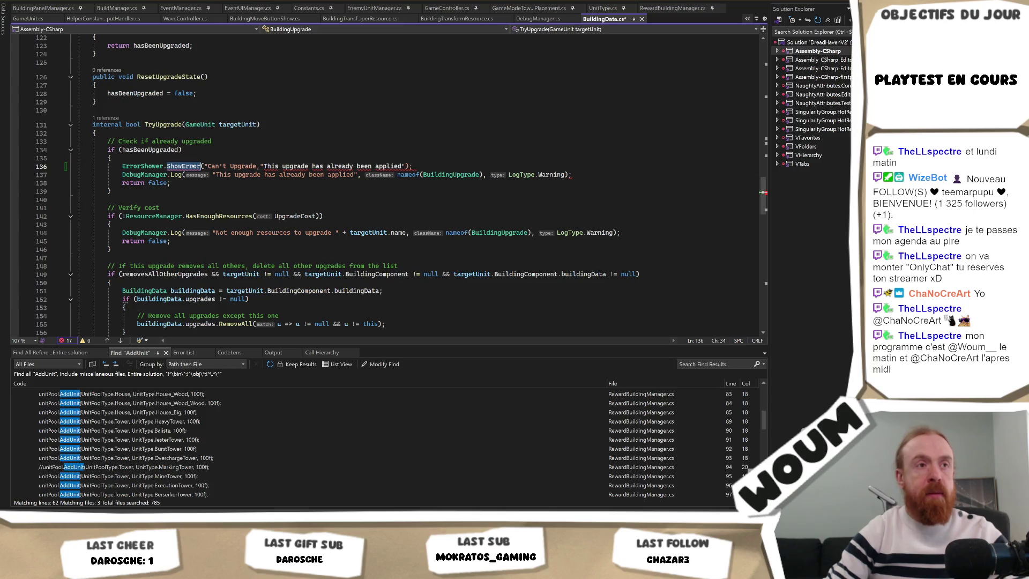
key("BackSpace")
key("BackSpace")
key("BackSpace")
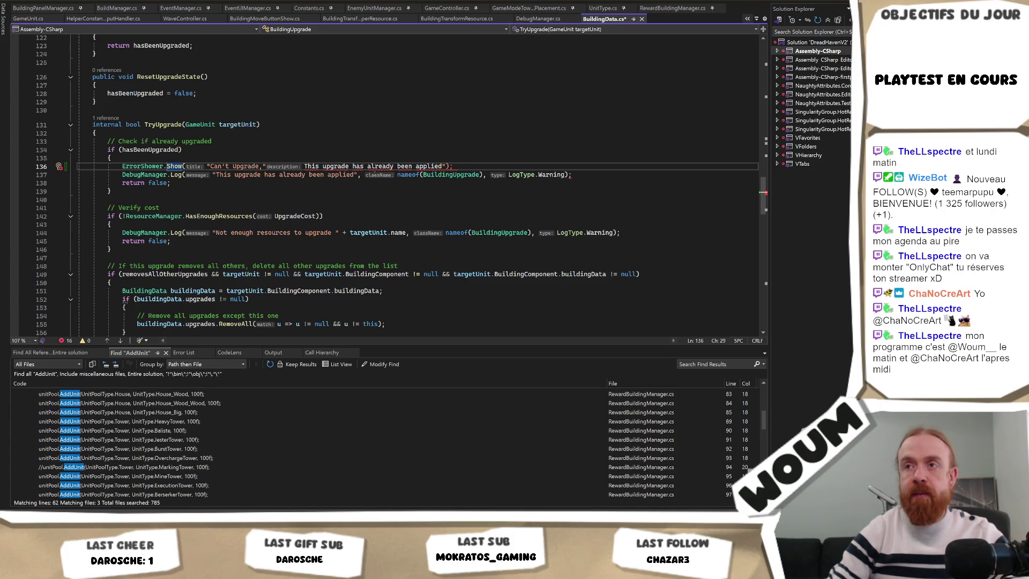
left_click(260, 167)
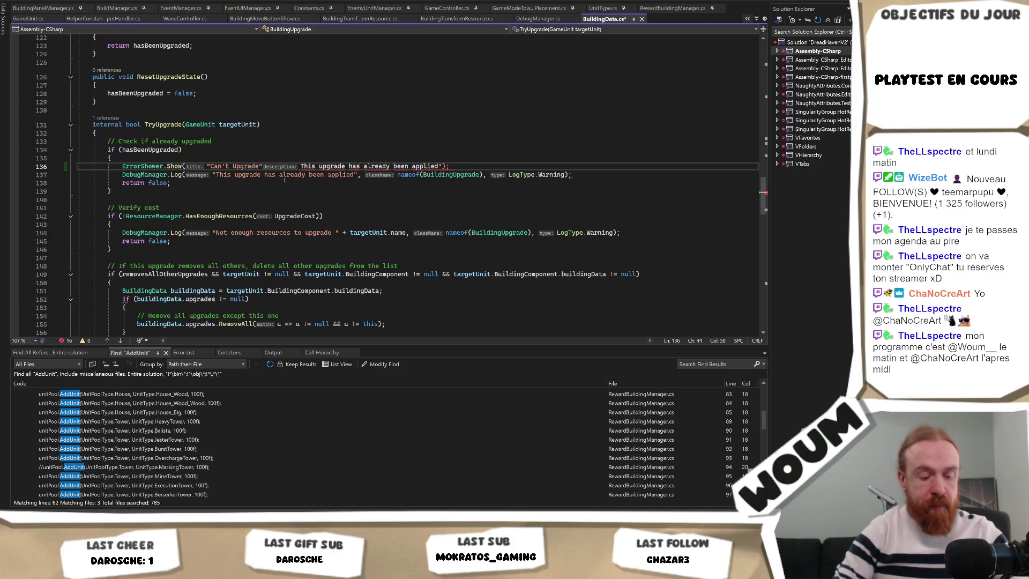
key("Right")
type("\"")
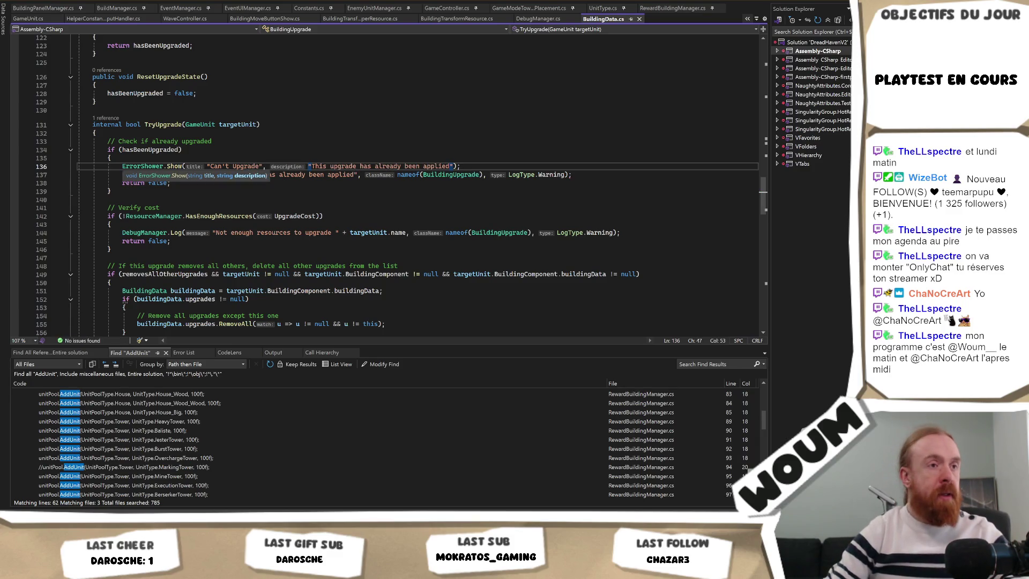
key("ctrl+s")
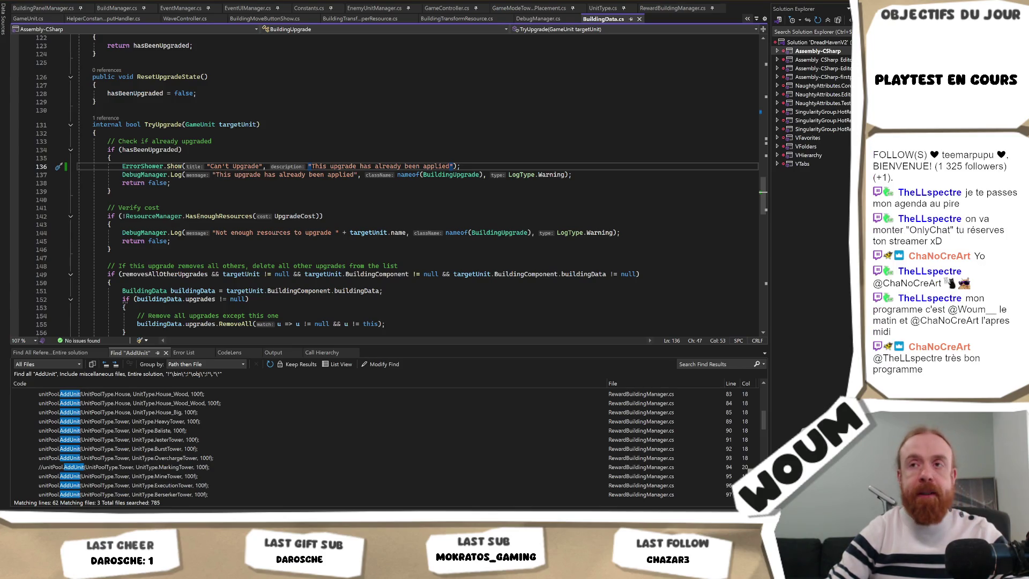
Step: Accept Copilot's not-enough-resources error call in the cost check and save BuildingData.cs
left_click(489, 192)
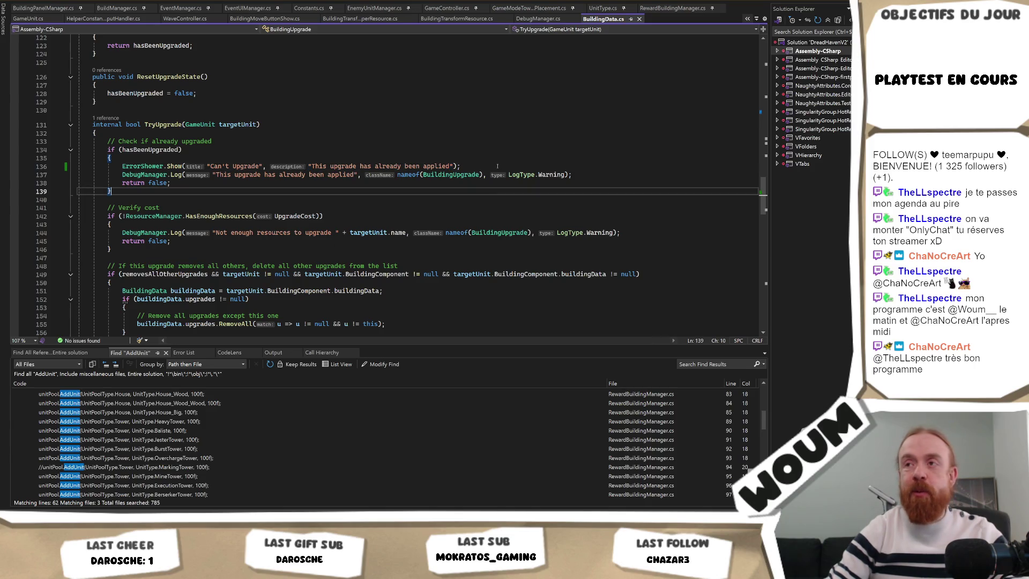
left_click(253, 225)
key("Return")
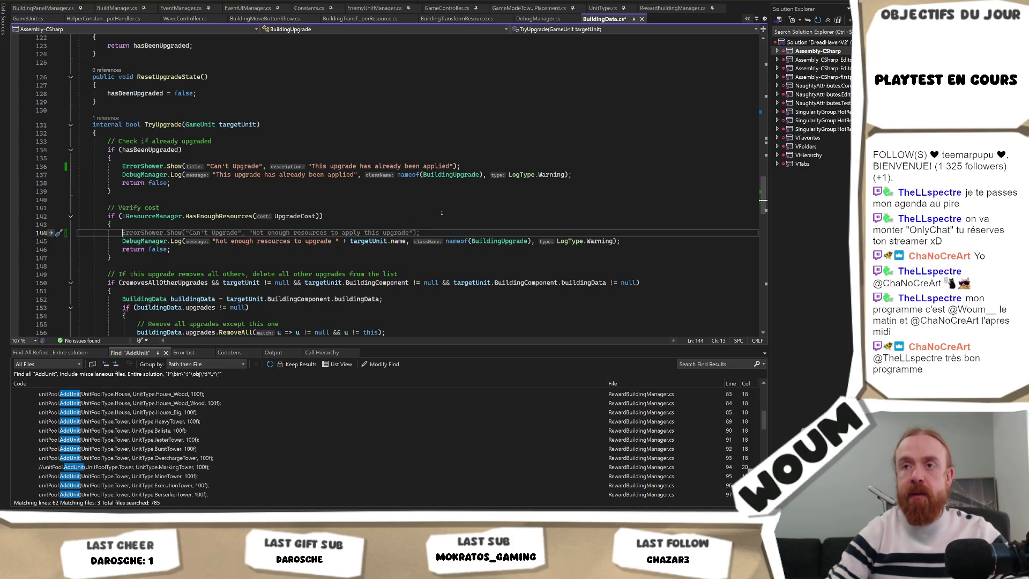
key("Tab")
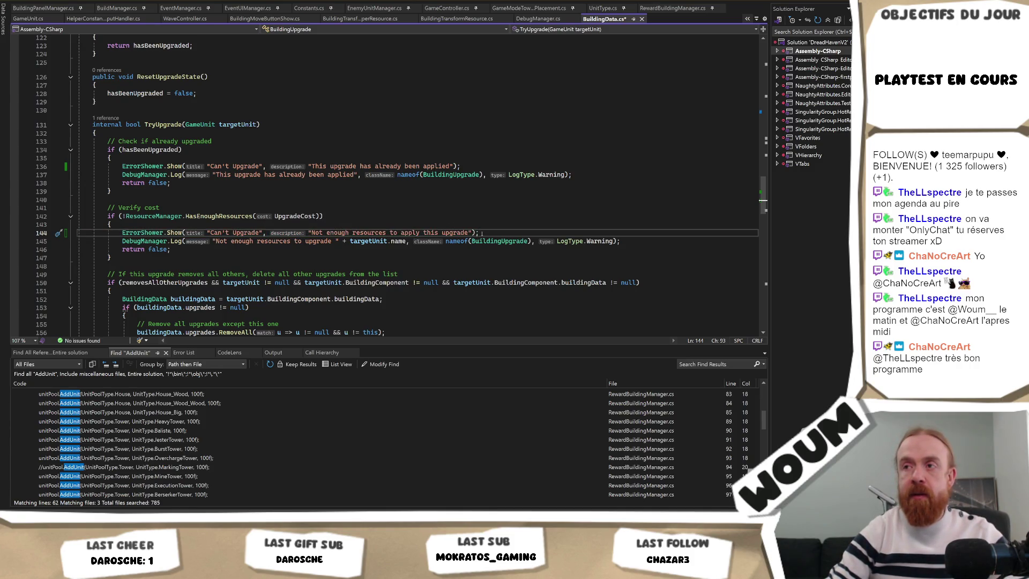
key("ctrl+s")
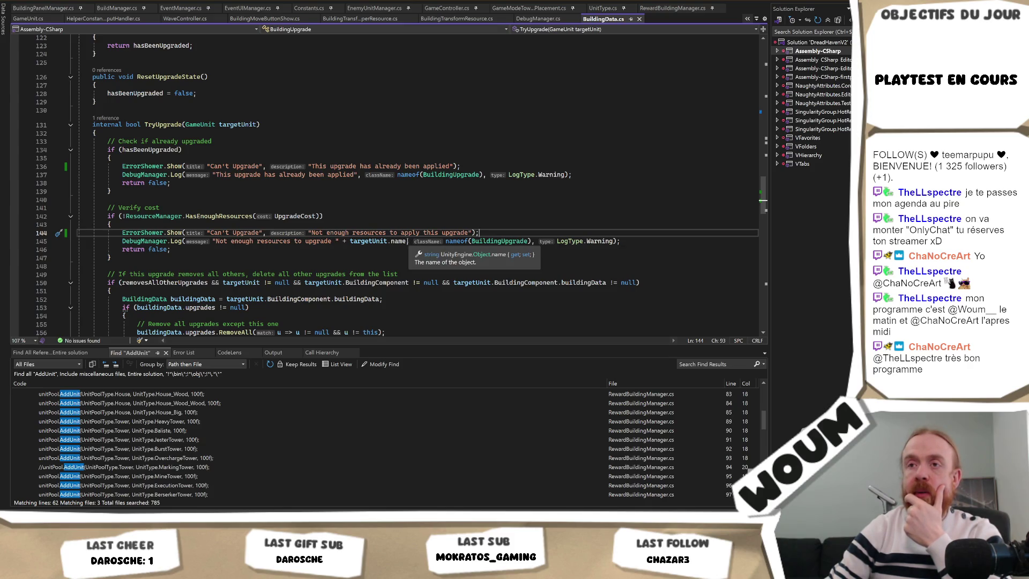
left_click(399, 241)
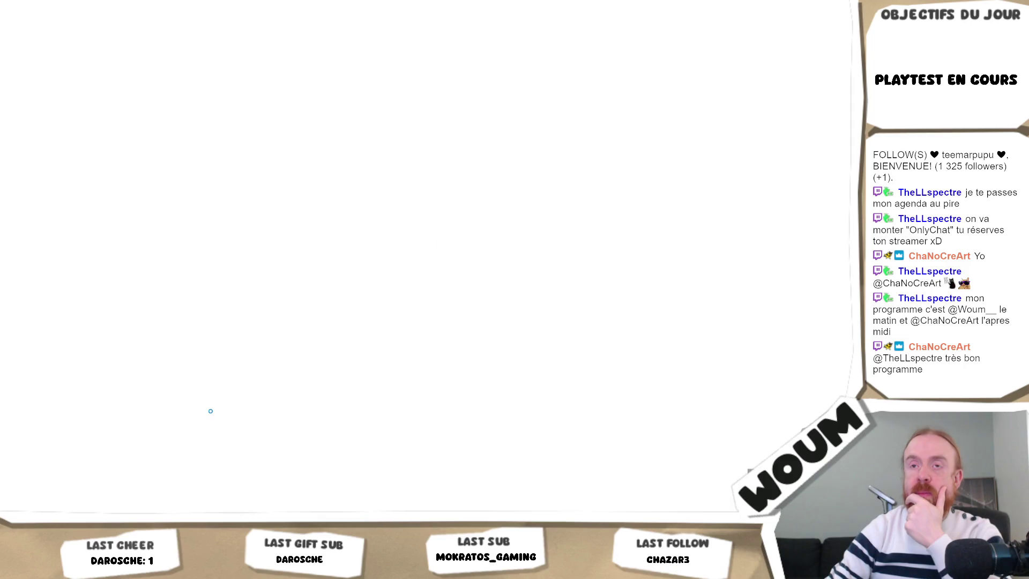
mouse_move(232, 568)
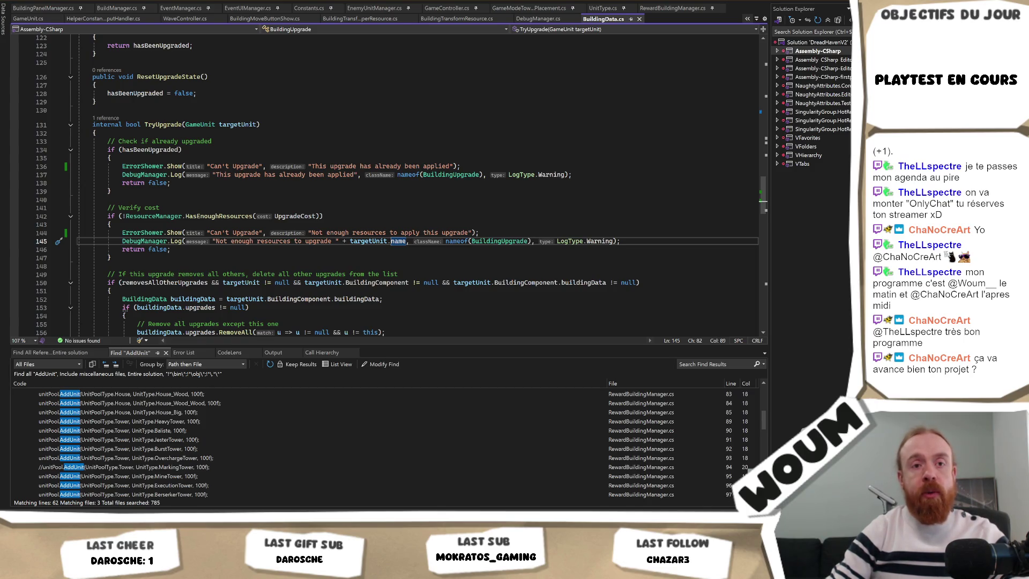
Step: Let Unity hot-reload the code changes, then go to the browser's DreadHaven web build
left_click(338, 215)
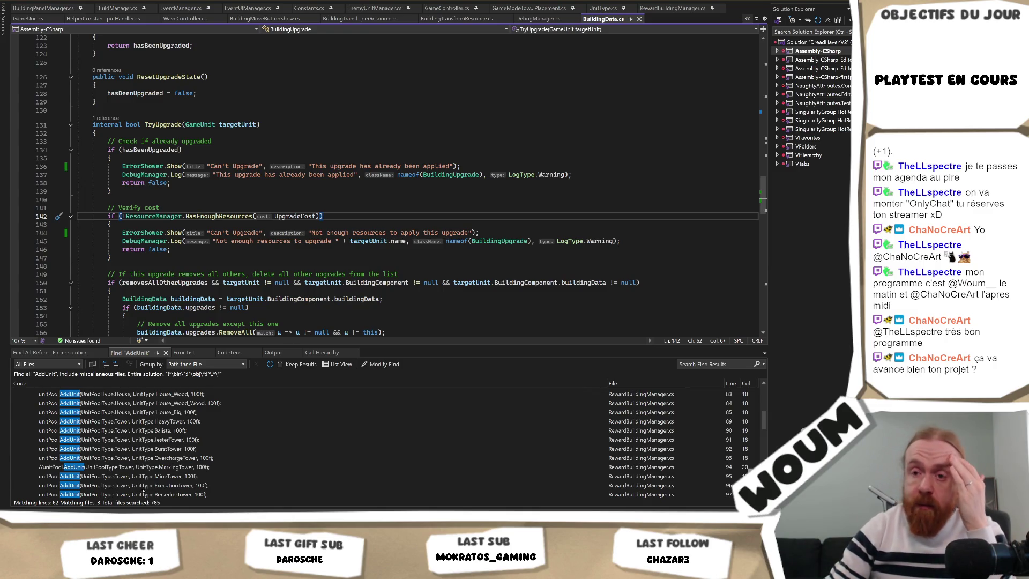
key("alt+Tab")
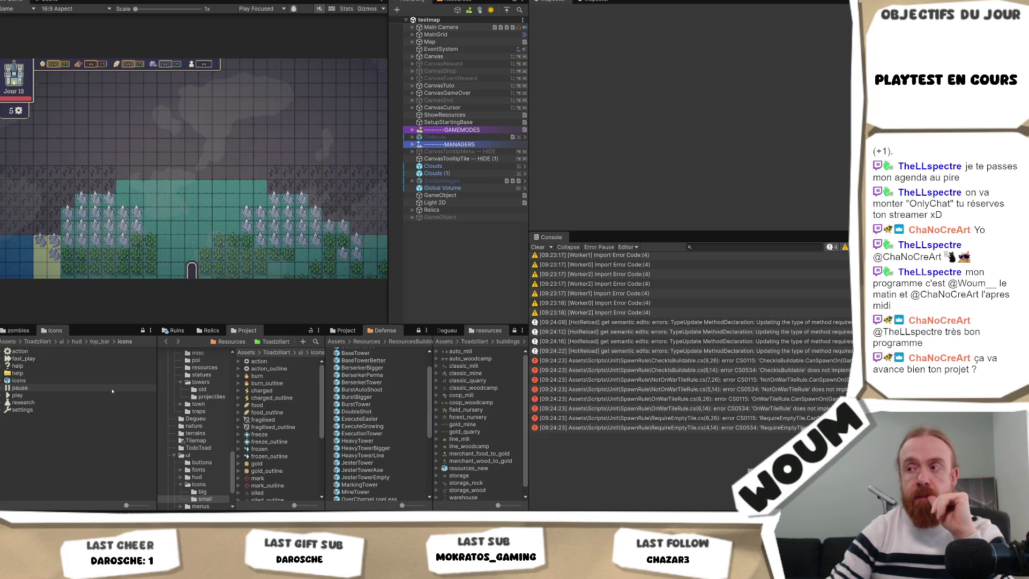
key("ctrl+s")
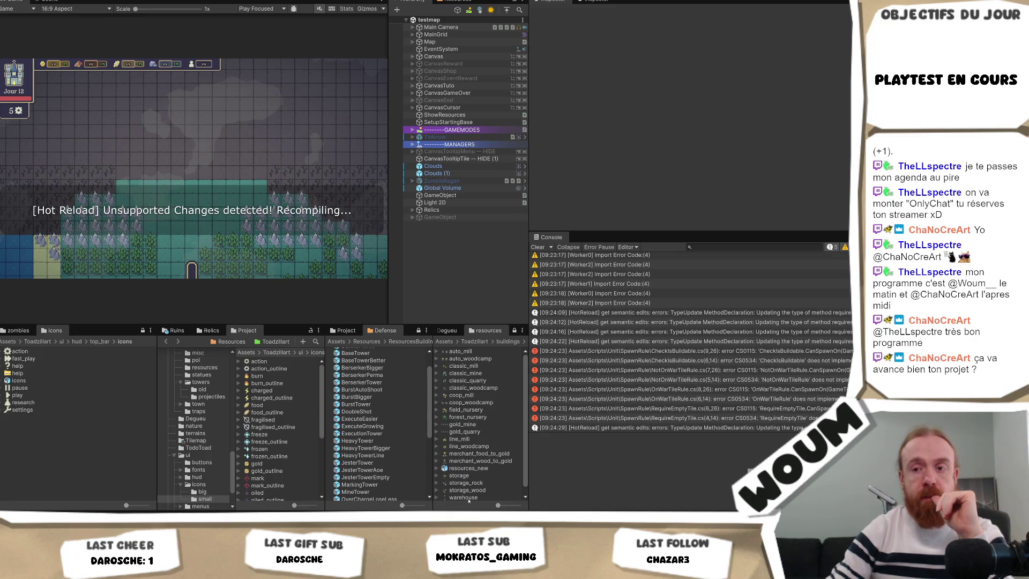
key("alt+Tab")
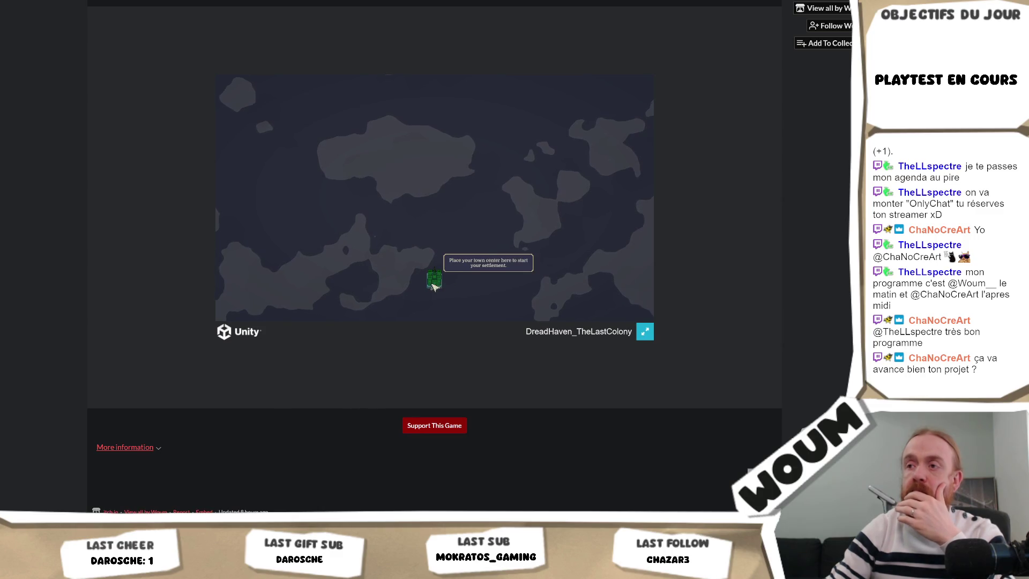
Step: Place the town centre to start the settlement in the web build
left_click(434, 287)
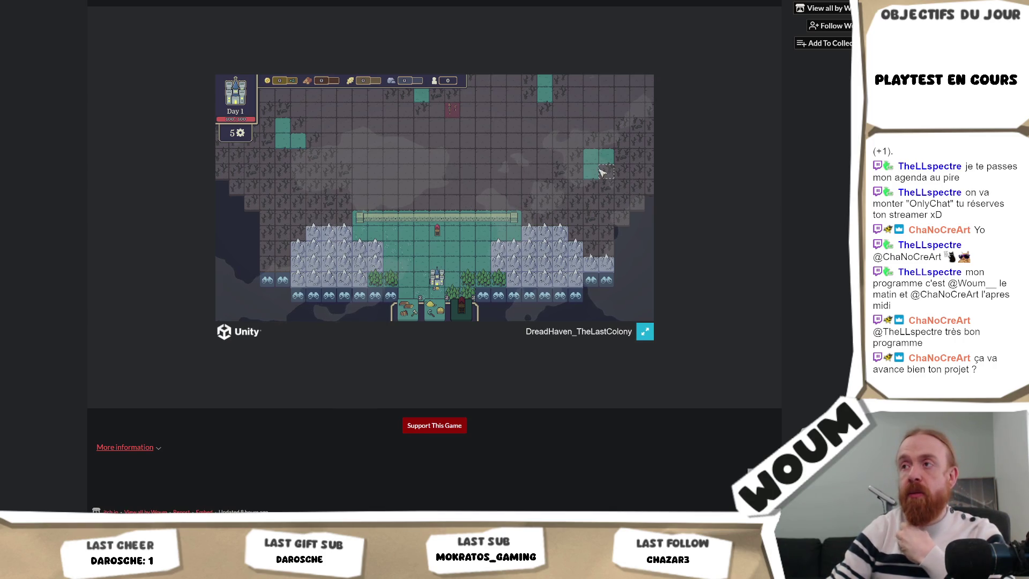
mouse_move(455, 224)
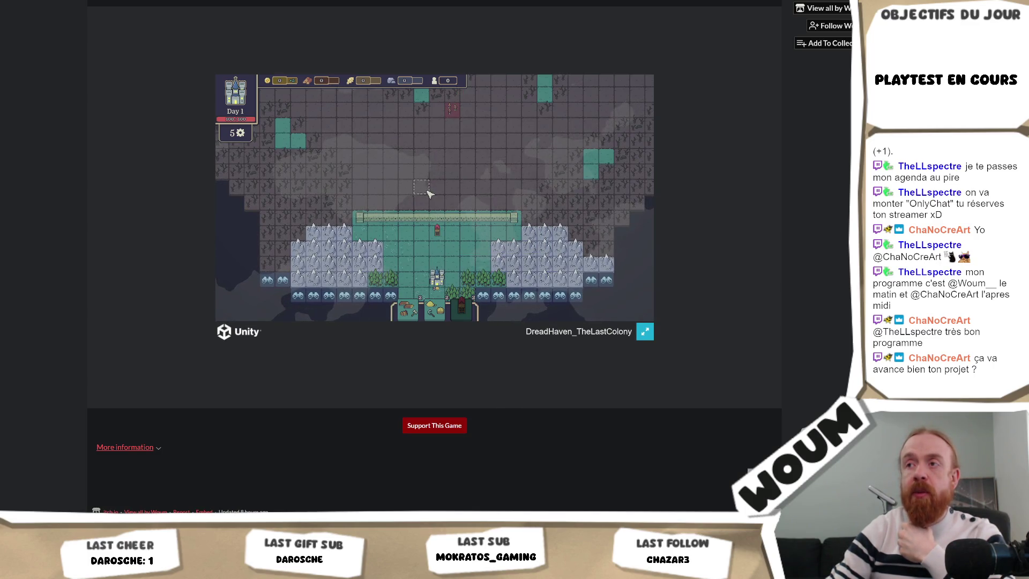
scroll(430, 194, "up", 2)
scroll(430, 194, "up", 2)
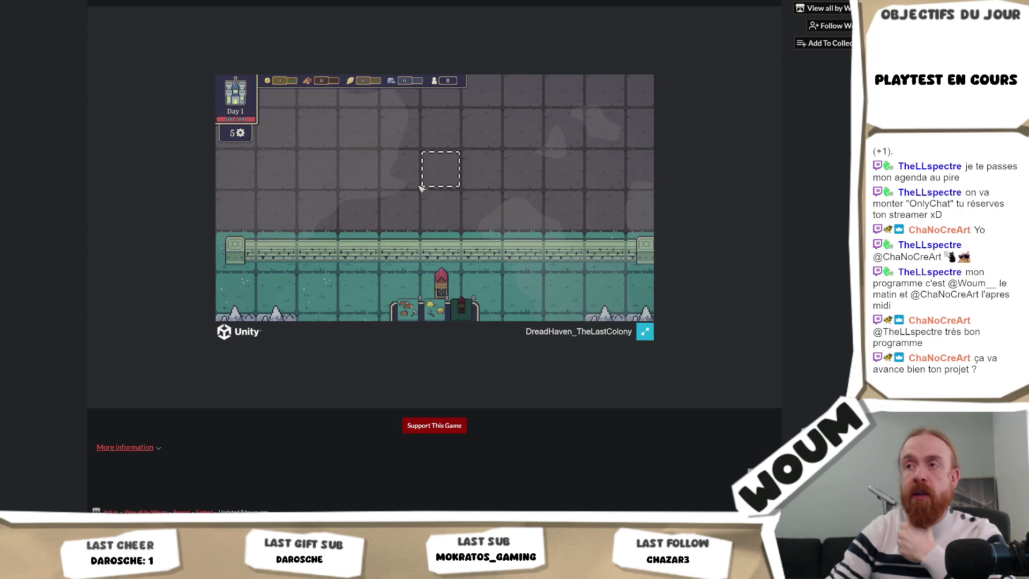
scroll(421, 194, "down", 3)
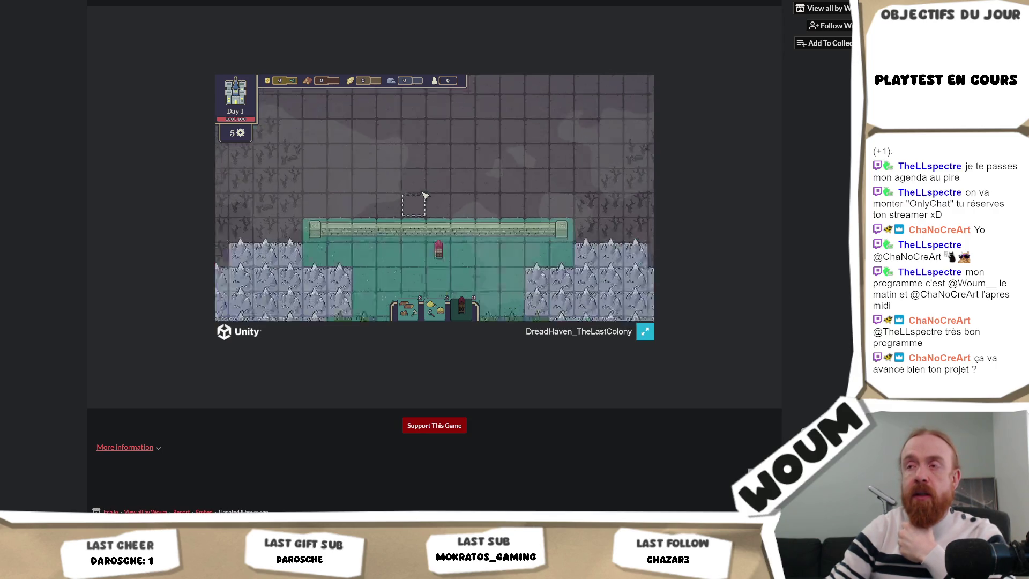
scroll(424, 196, "down", 2)
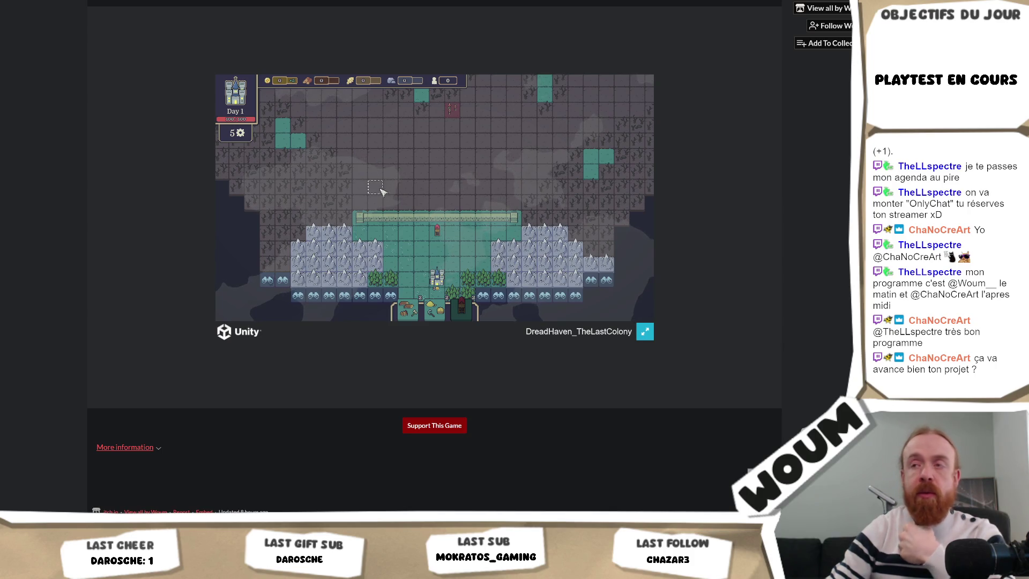
scroll(375, 189, "up", 2)
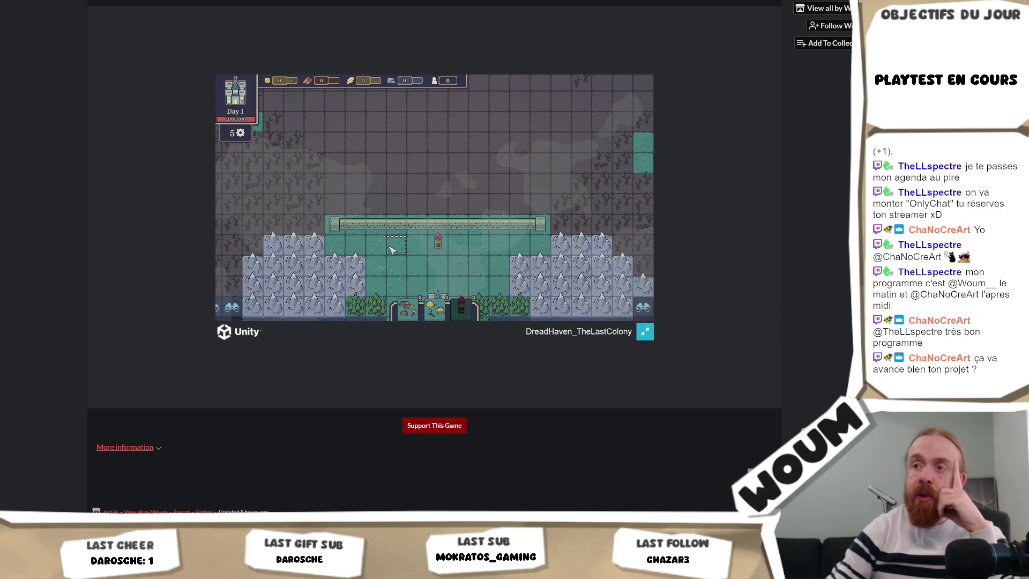
scroll(423, 244, "up", 1)
Step: Relocate the base tower to just below the wall, then bring up the Codecks board
left_click(438, 247)
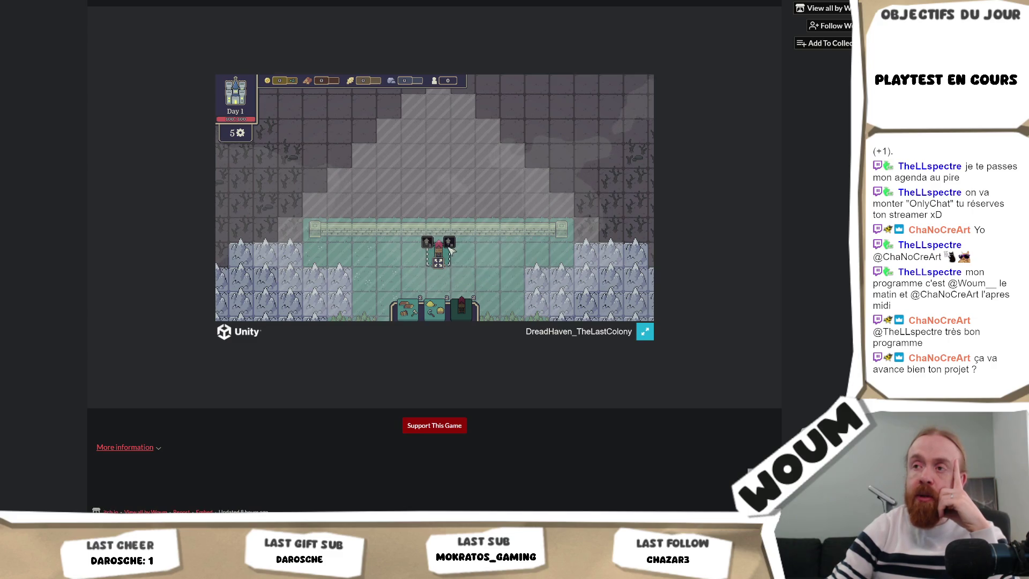
left_click(438, 263)
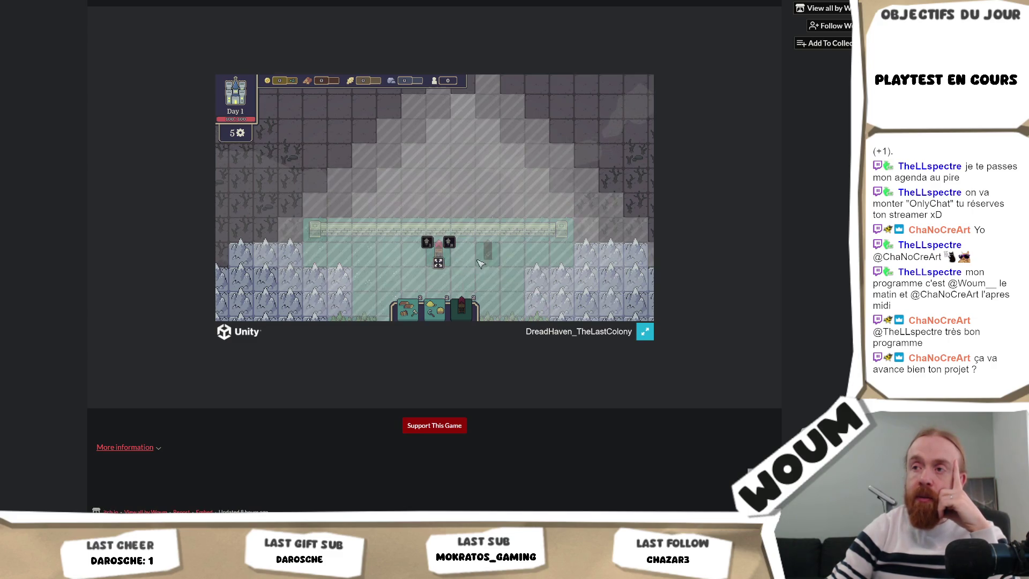
left_click(496, 258)
scroll(456, 284, "down", 1)
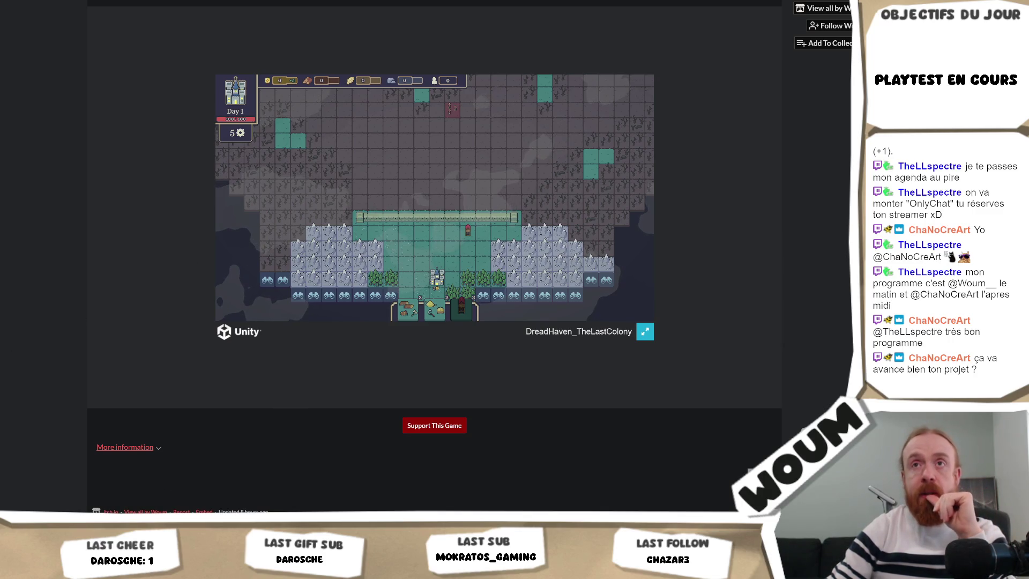
key("alt+Tab")
scroll(438, 381, "down", 3)
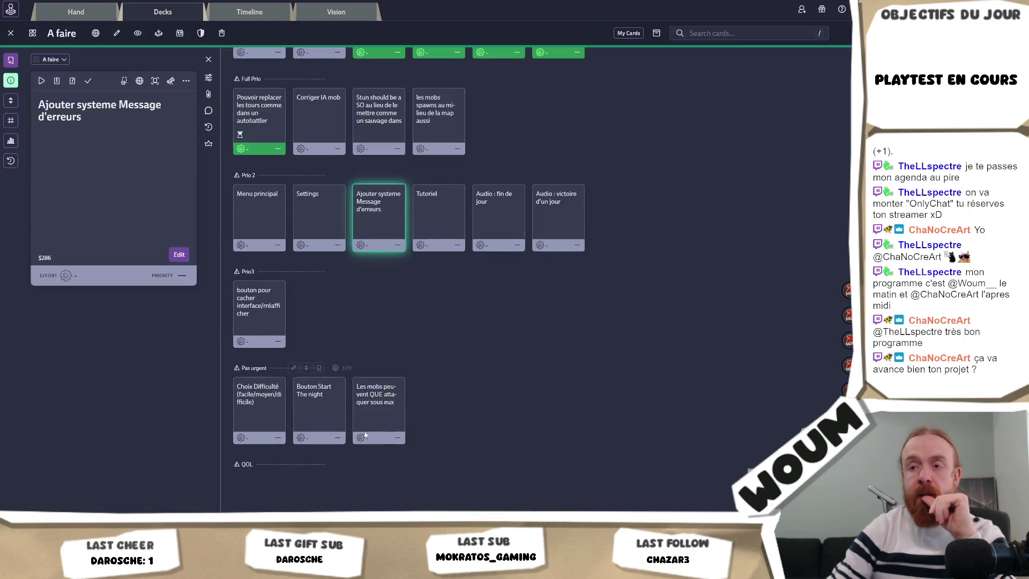
Step: Create a 'Curseur pas bien décalé' card in the Pas urgent deck, clearing the stray text first
left_click(319, 367)
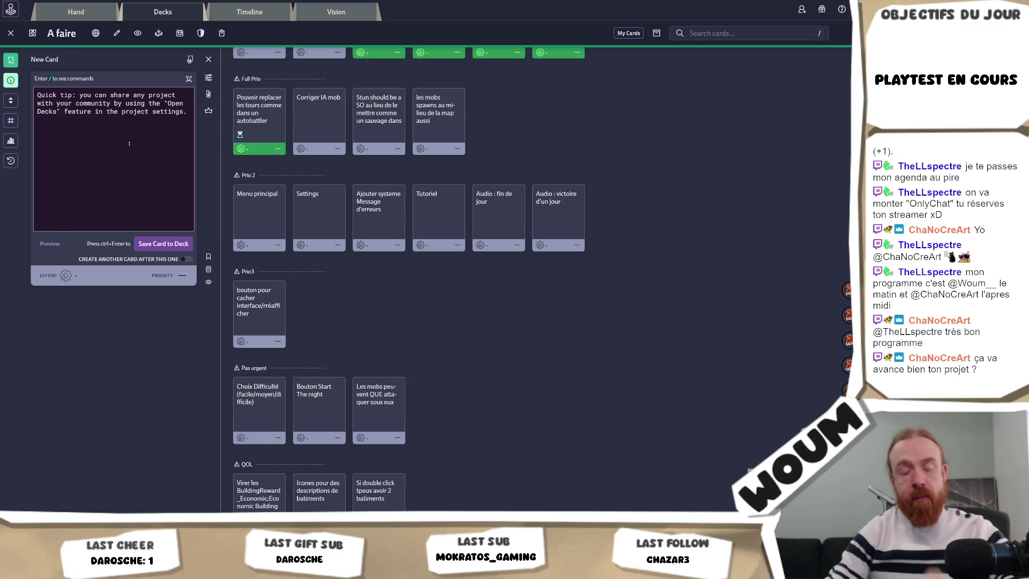
type("CLick")
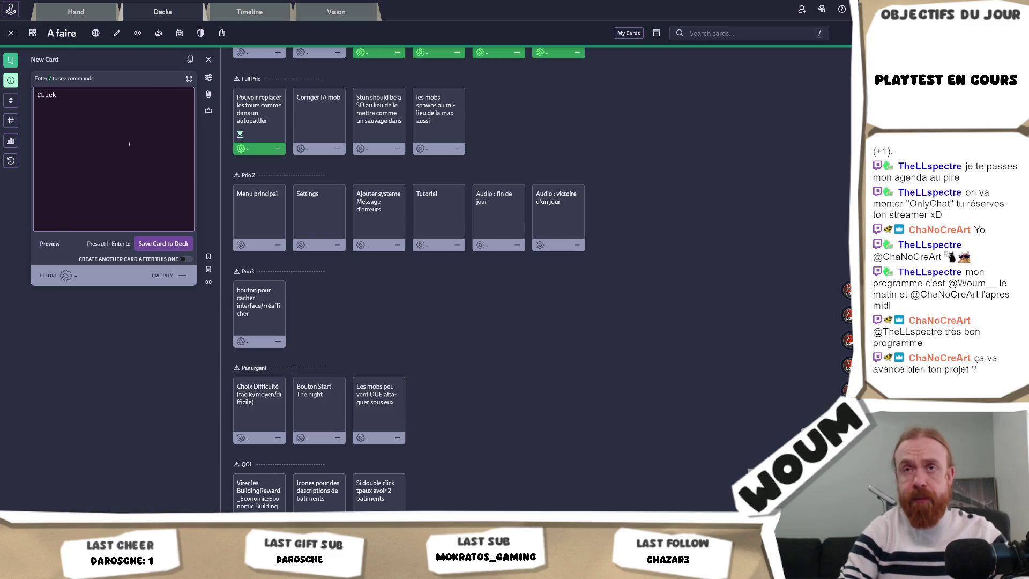
key("BackSpace")
key("BackSpace")
key("BackSpace")
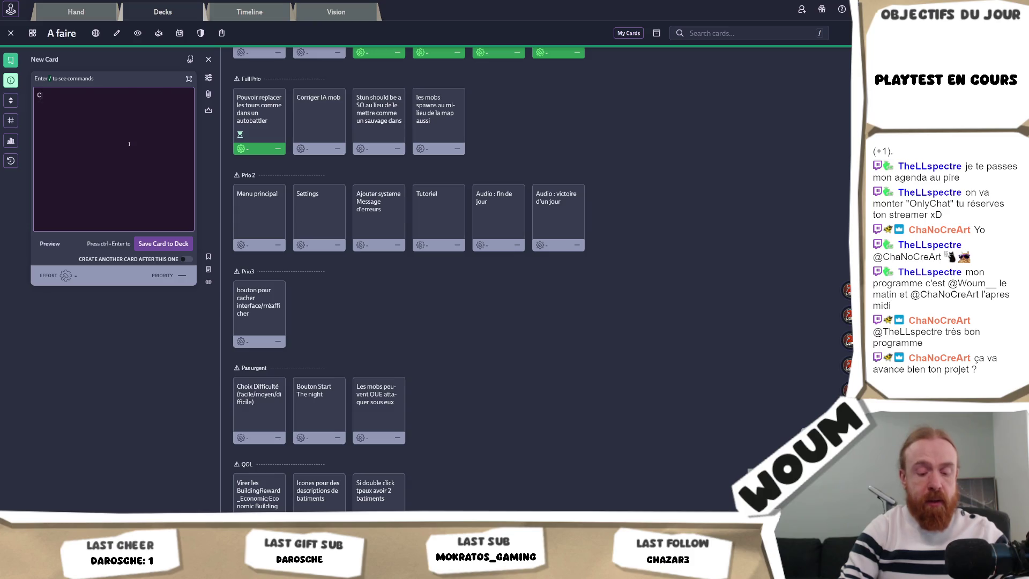
key("BackSpace")
type("Follow")
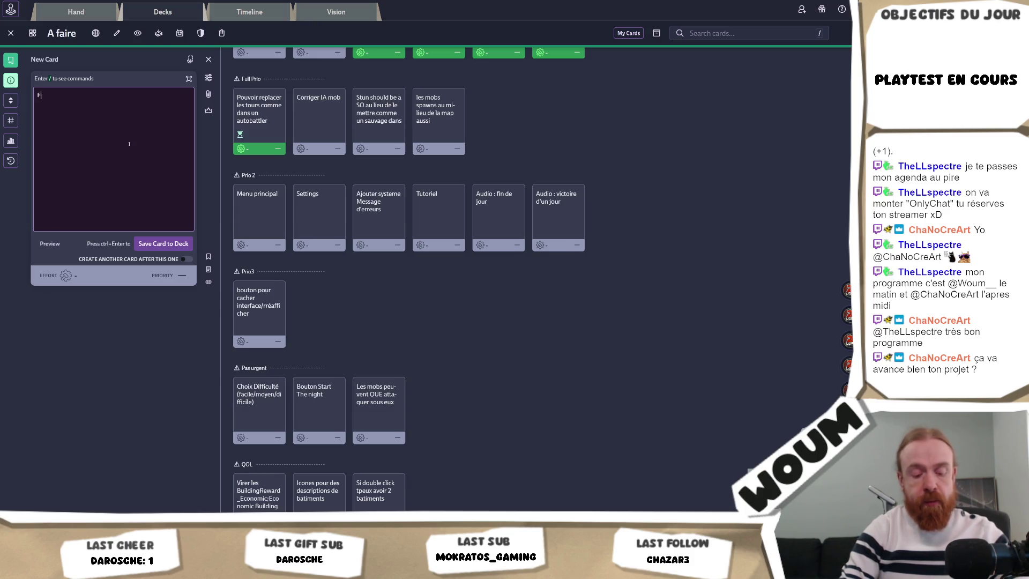
key("ctrl+a")
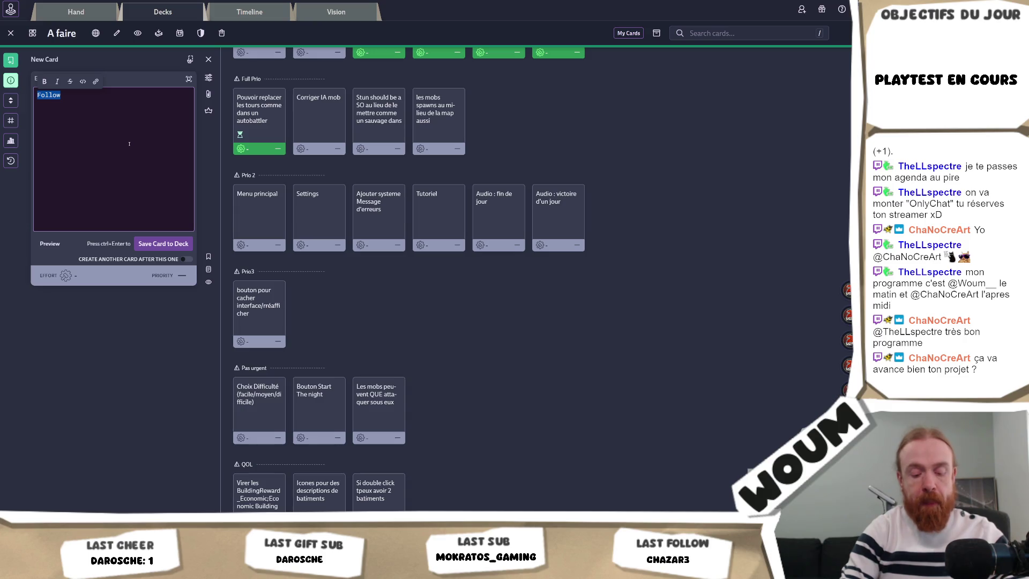
key("BackSpace")
type("Curs")
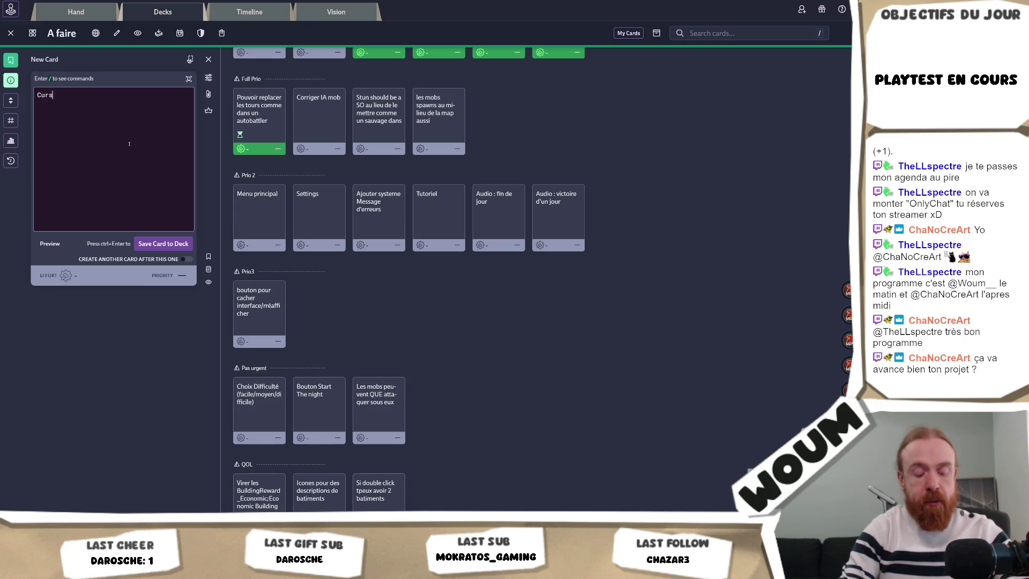
type("eur pas bien décalé")
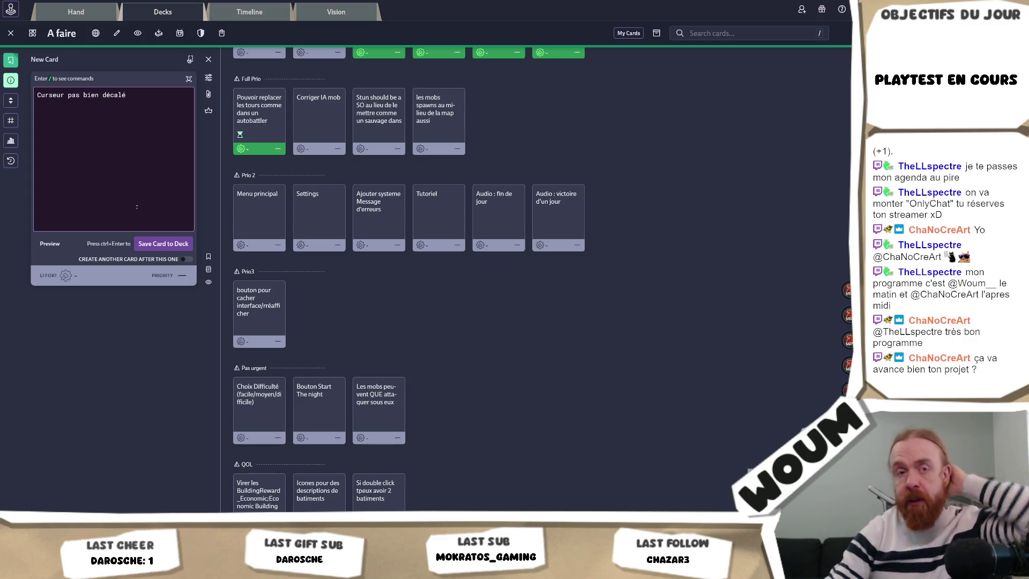
left_click(154, 245)
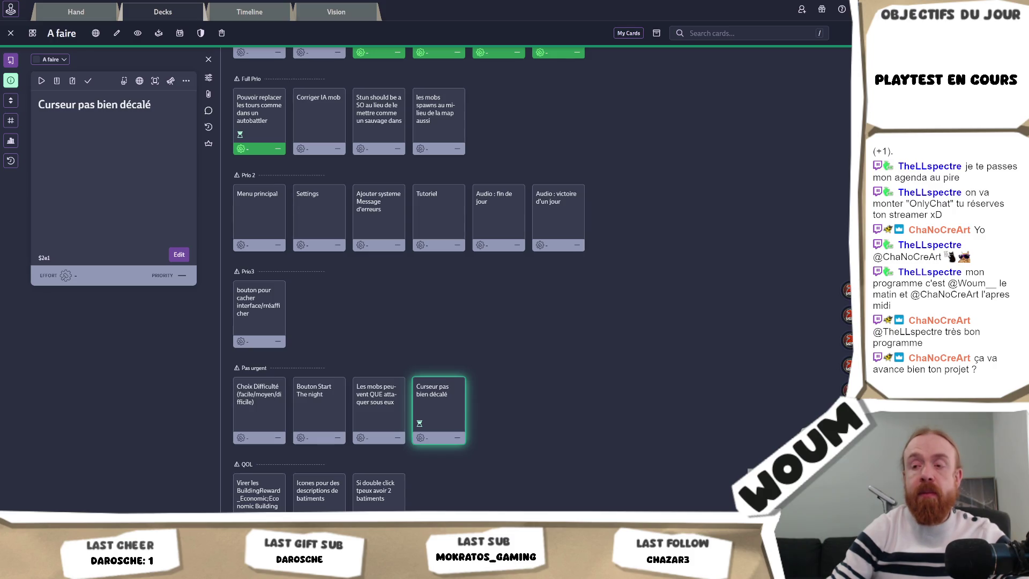
left_click(252, 509)
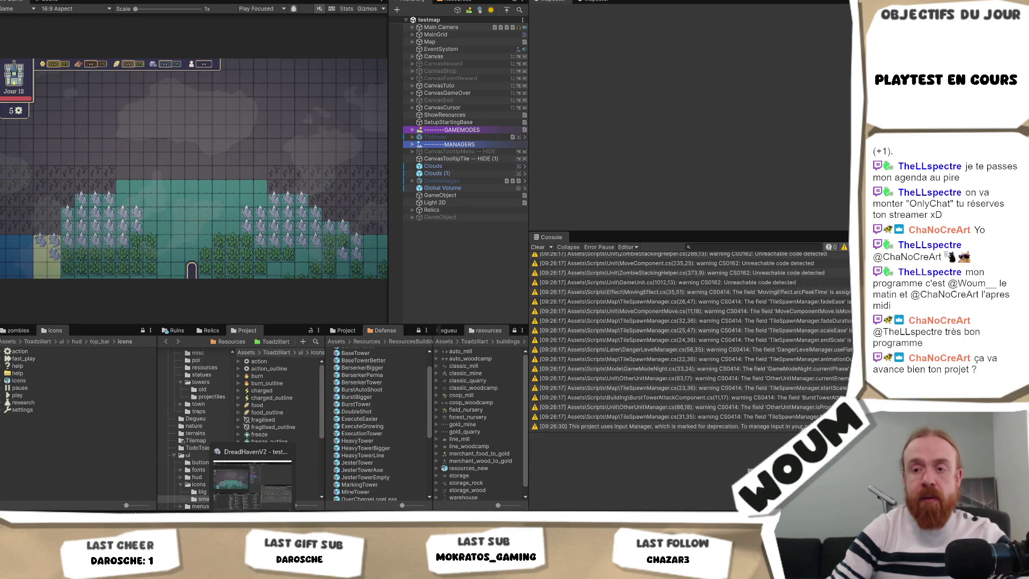
Step: Close the Paint window and show the Tilemap folder contents in the Project browser
mouse_move(192, 511)
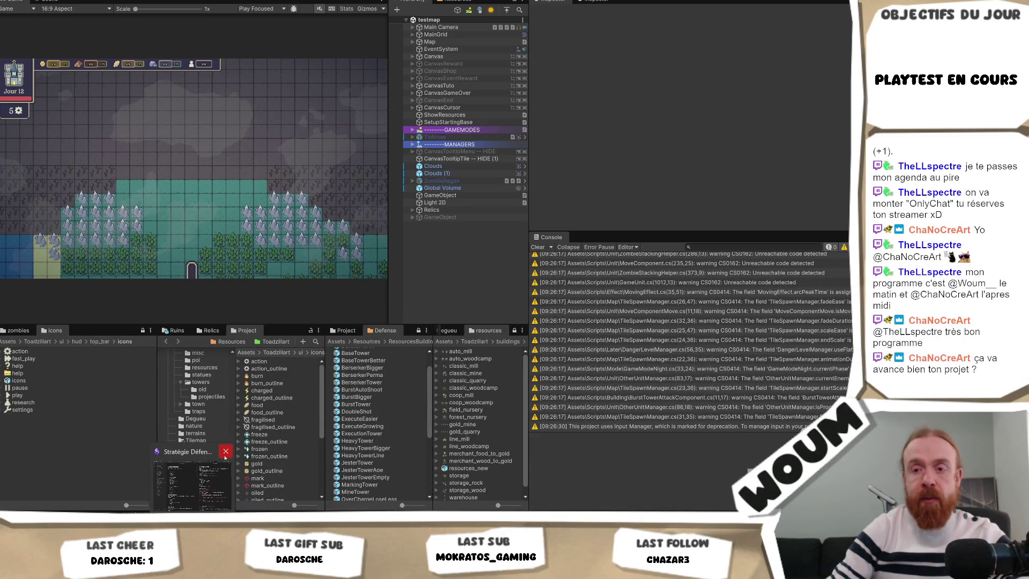
mouse_move(131, 514)
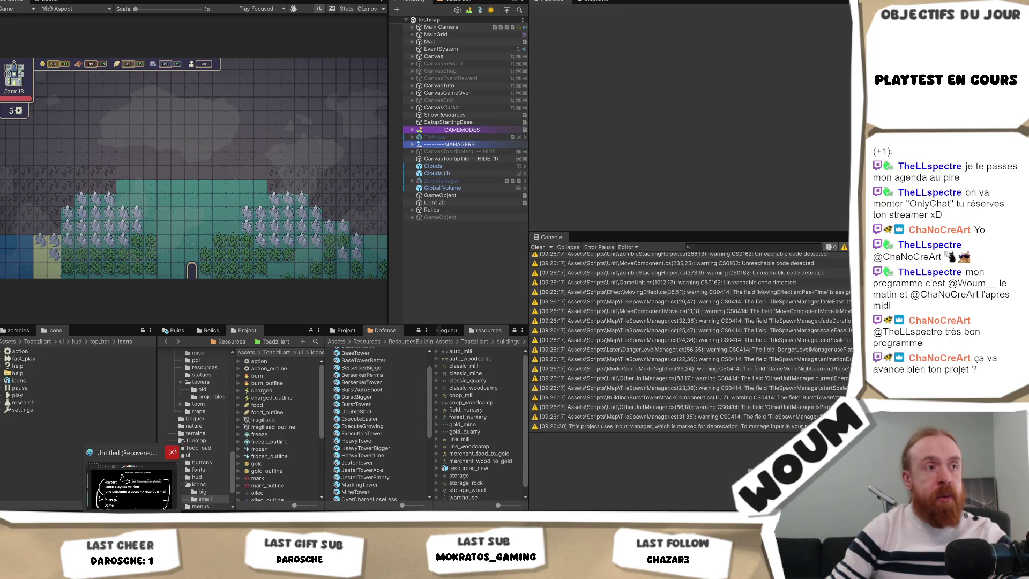
left_click(194, 440)
mouse_move(131, 513)
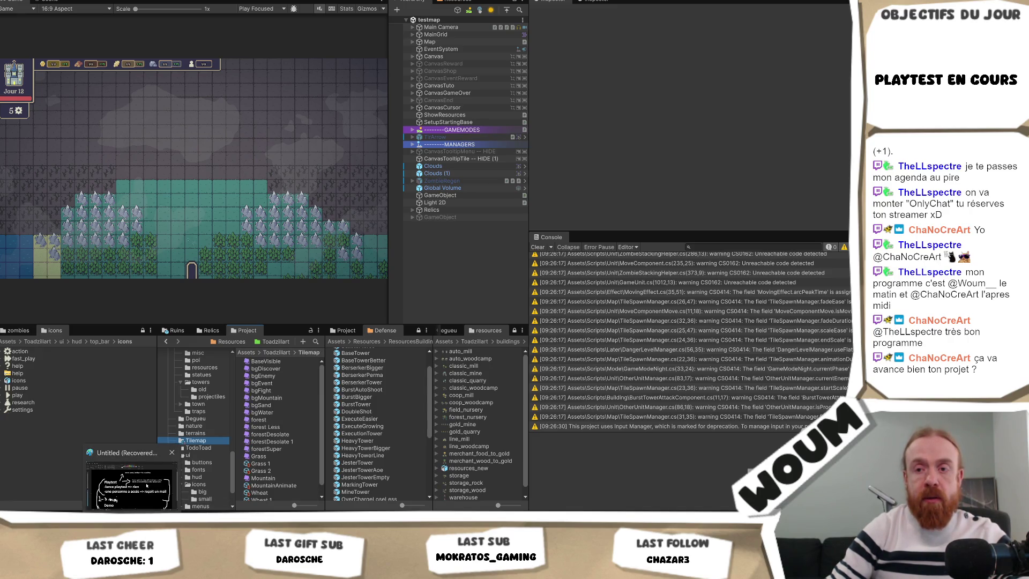
left_click(172, 454)
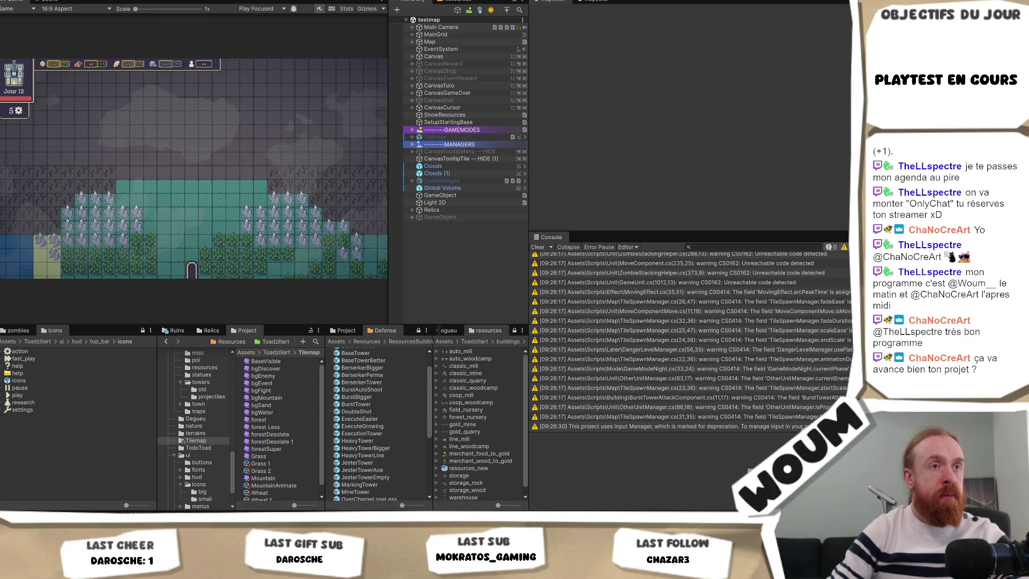
left_click(183, 440)
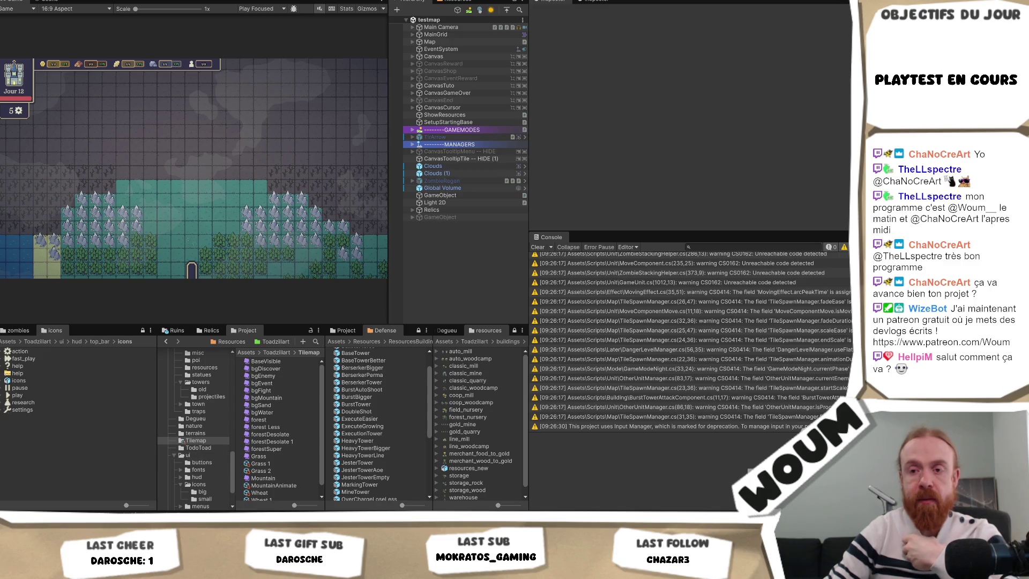
Step: Close all open image viewer windows from the taskbar
mouse_move(228, 568)
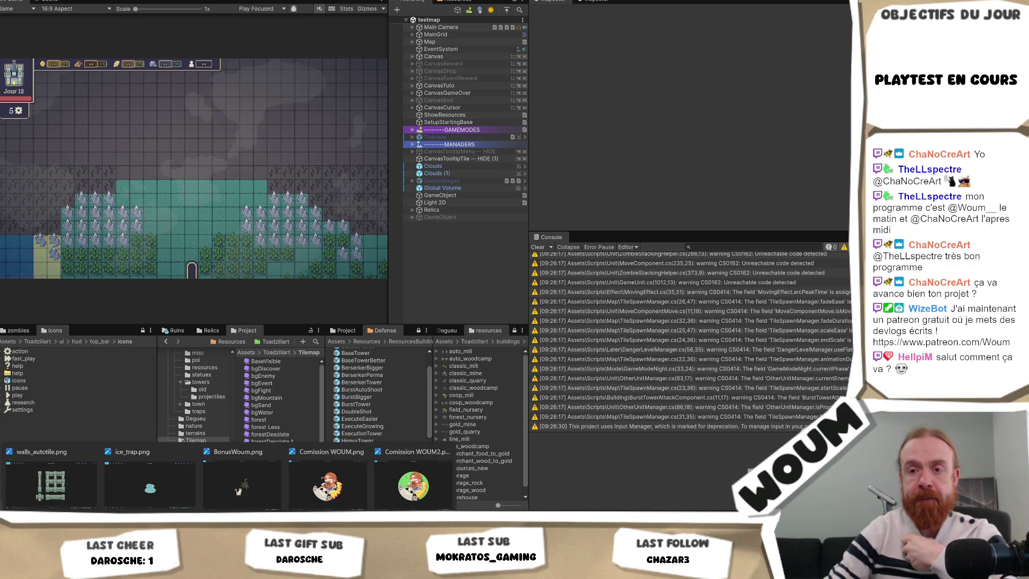
right_click(155, 567)
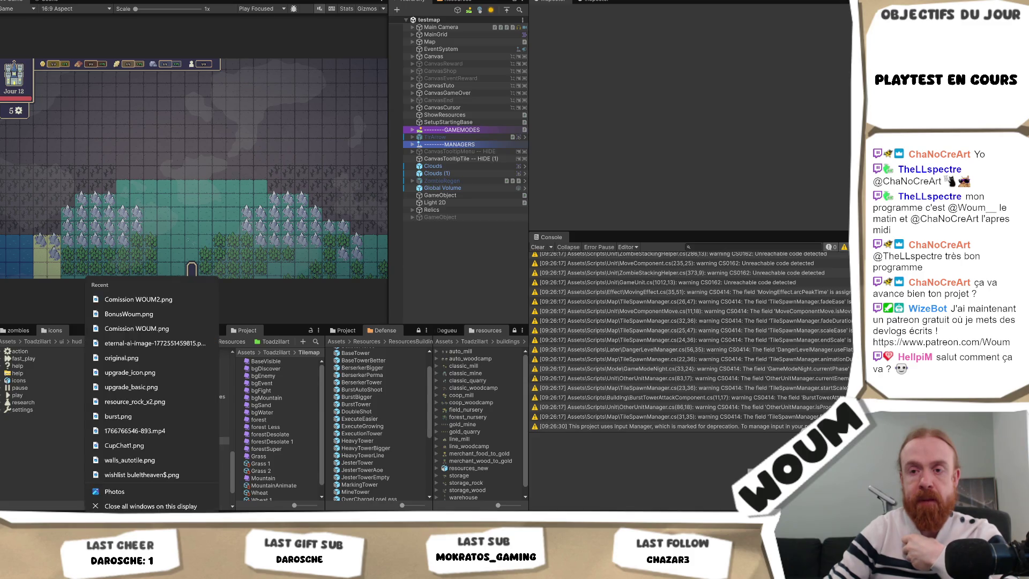
left_click(159, 506)
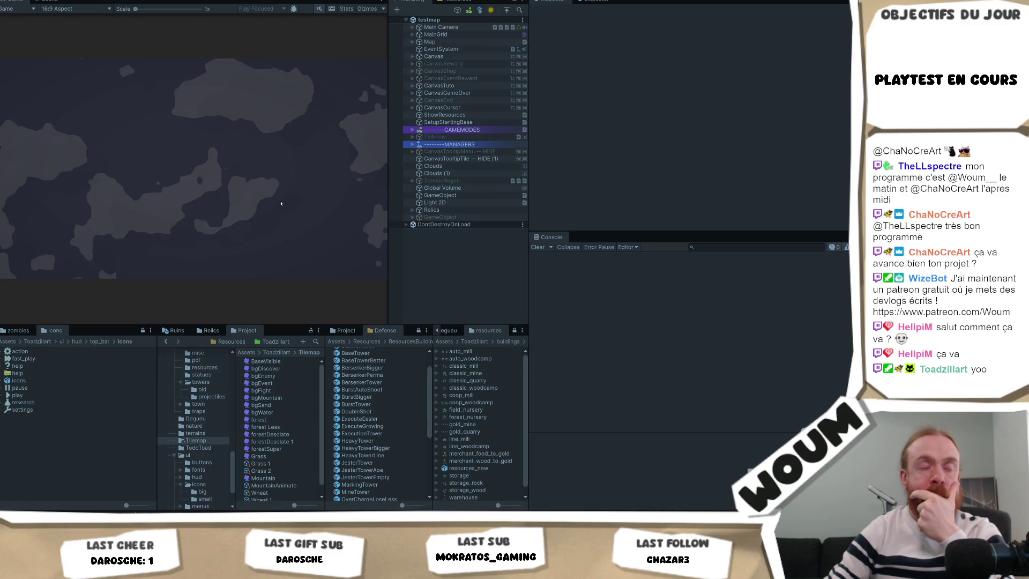
Step: Place the town center on the playtest map
left_click(192, 239)
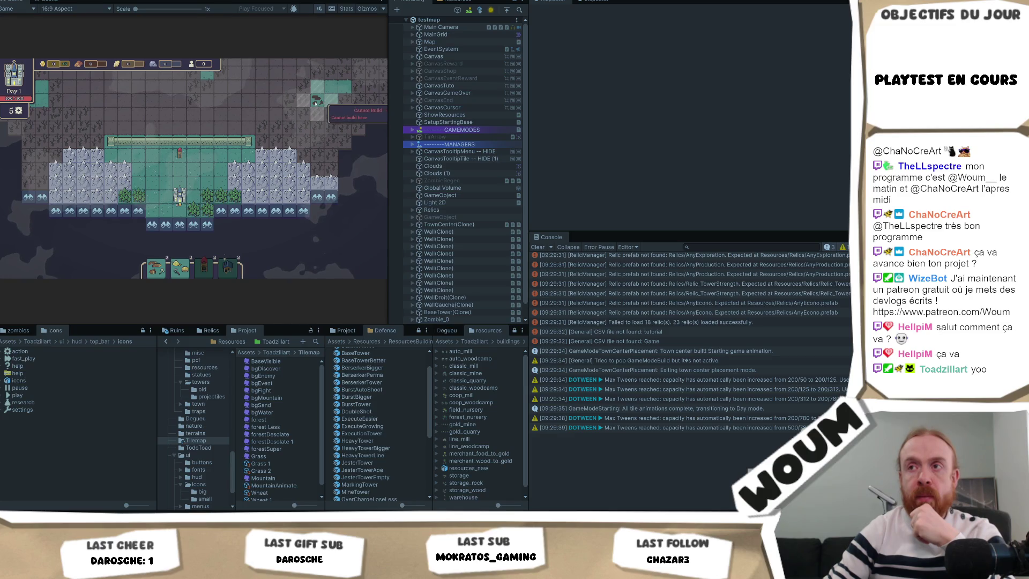
Step: Pan the map, place two buildings, cancel placement, and click the tile at (28, 26) twice
left_click_drag(323, 103, 218, 168)
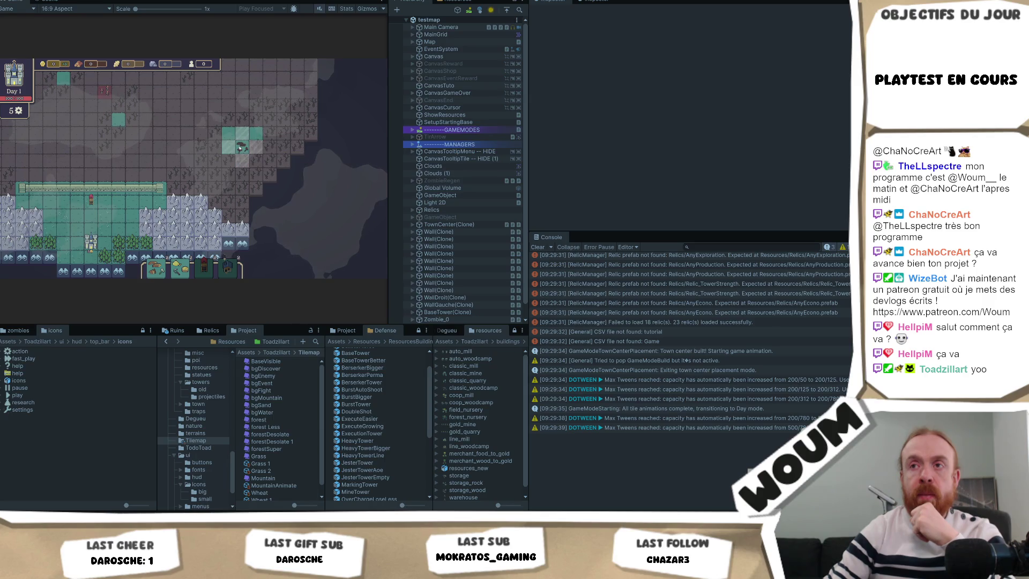
left_click(130, 234)
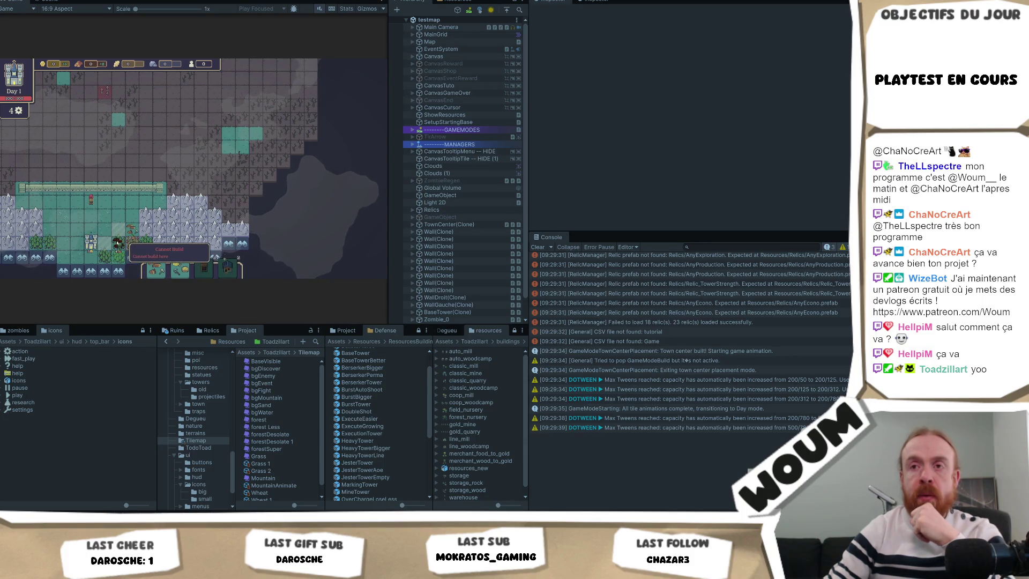
left_click(83, 211)
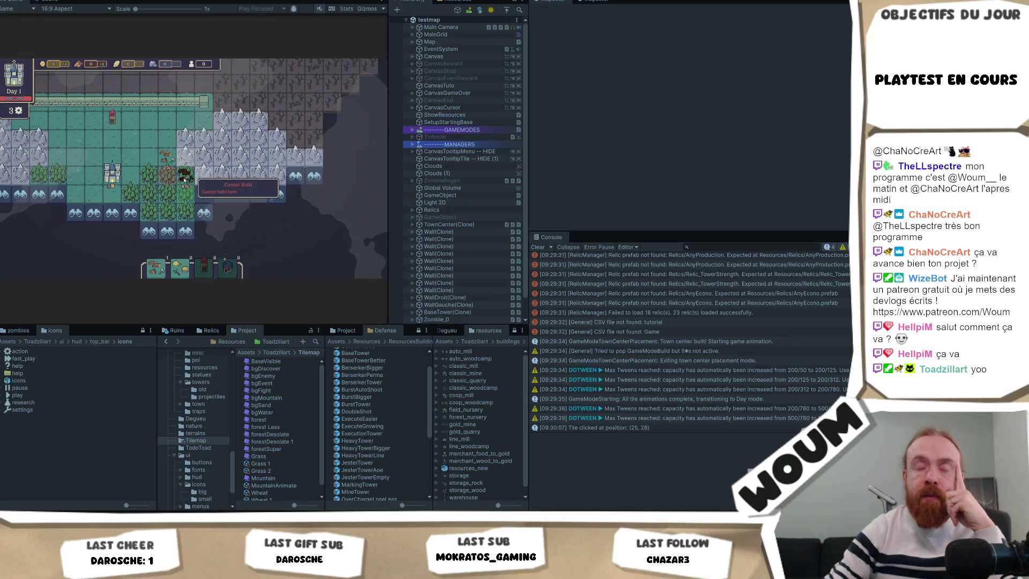
right_click(184, 176)
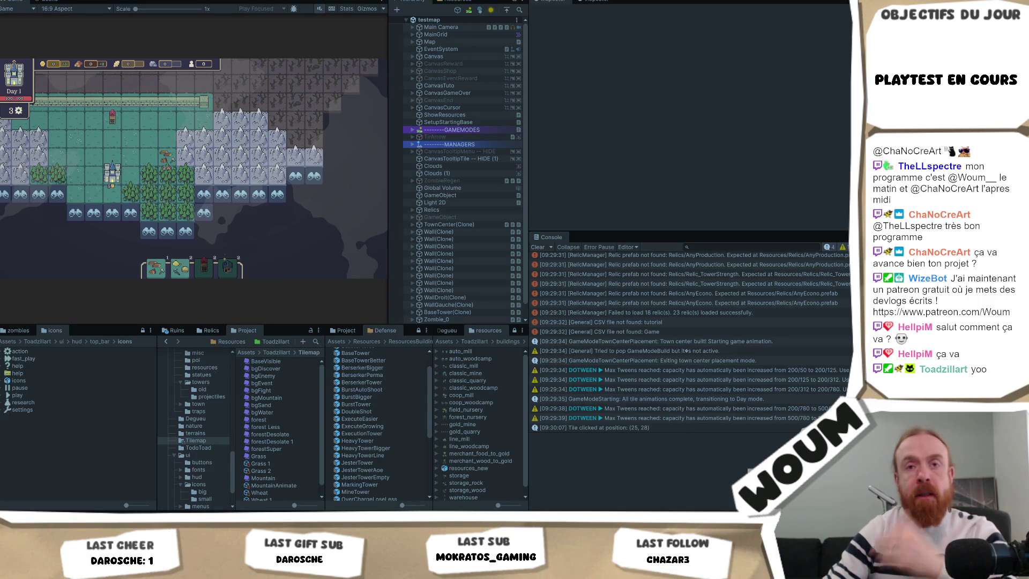
left_click(212, 239)
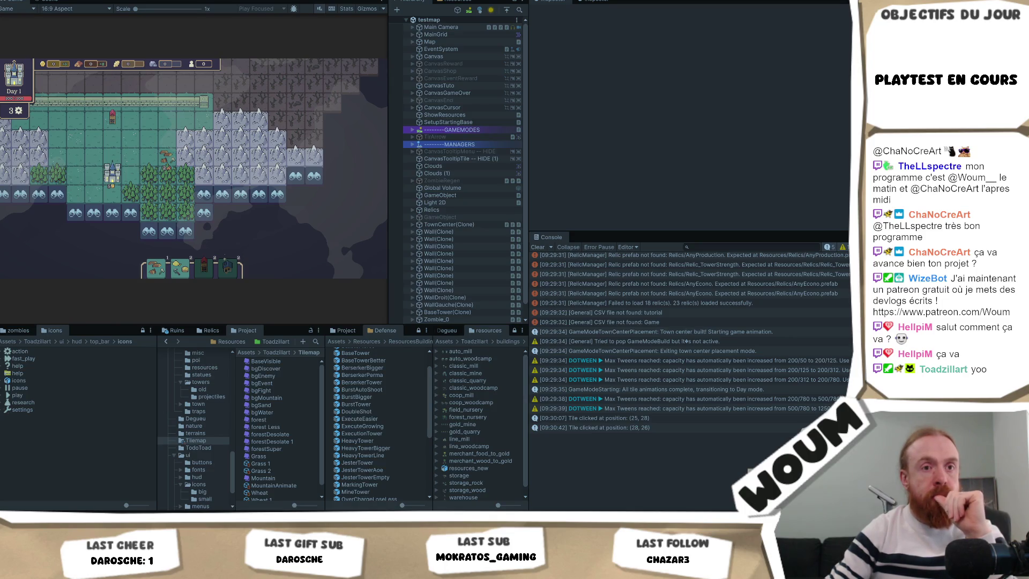
left_click(222, 226)
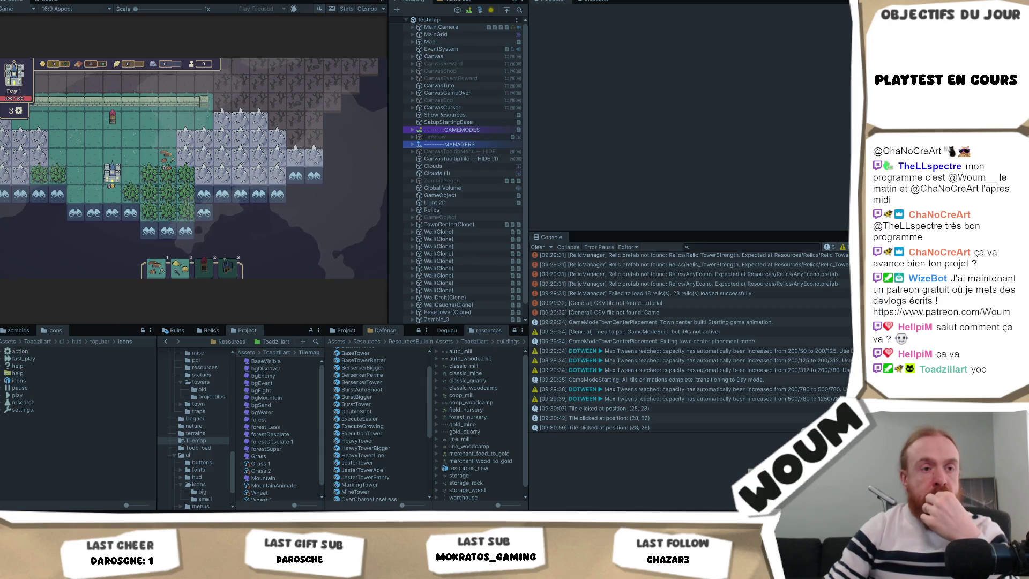
key("alt+Tab")
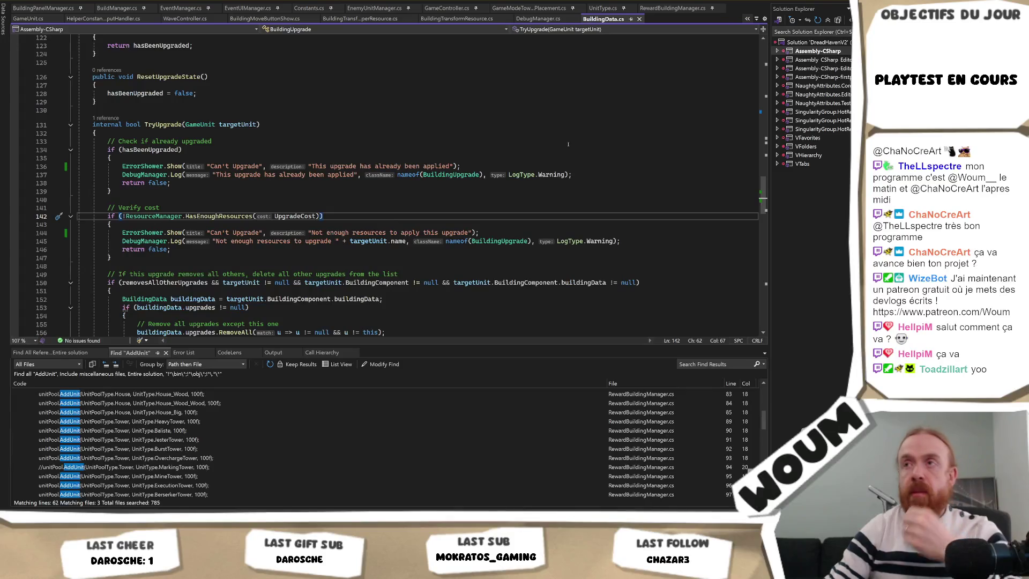
Step: Find .BaseTower usages, delete the AddAllStartingBuildings method and save BuildingPanelManager.cs
left_click(559, 143)
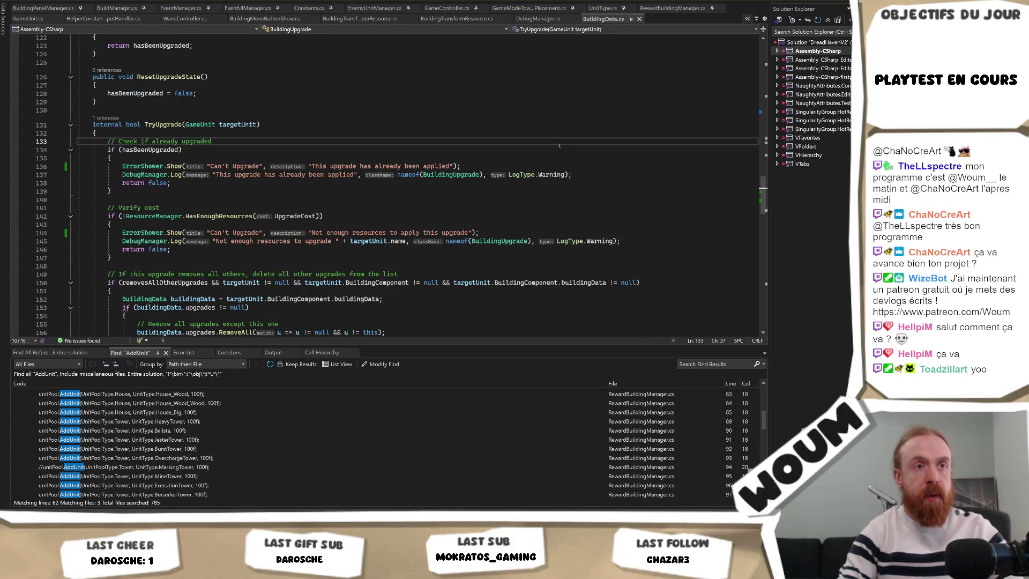
key("Return")
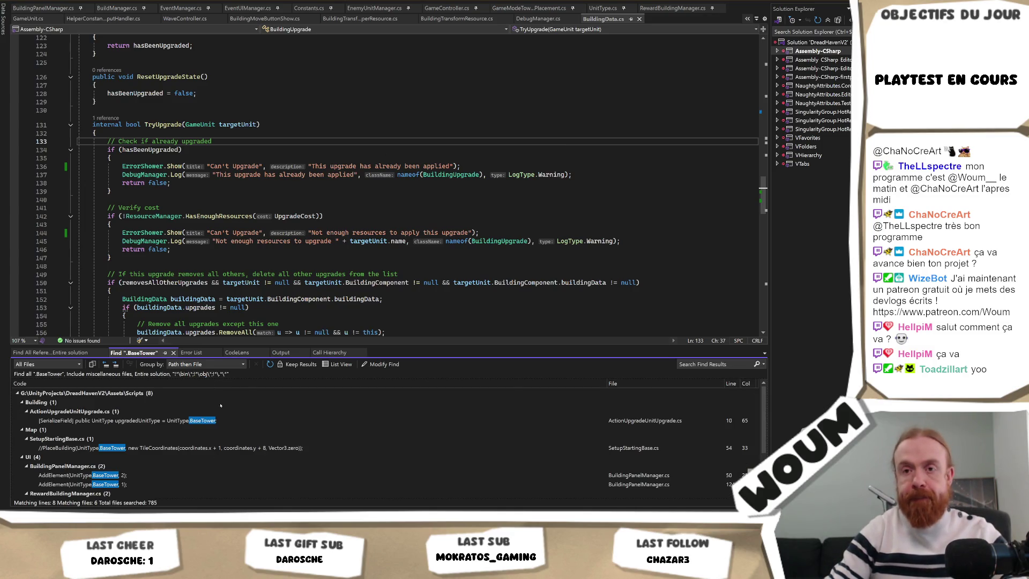
scroll(179, 476, "down", 2)
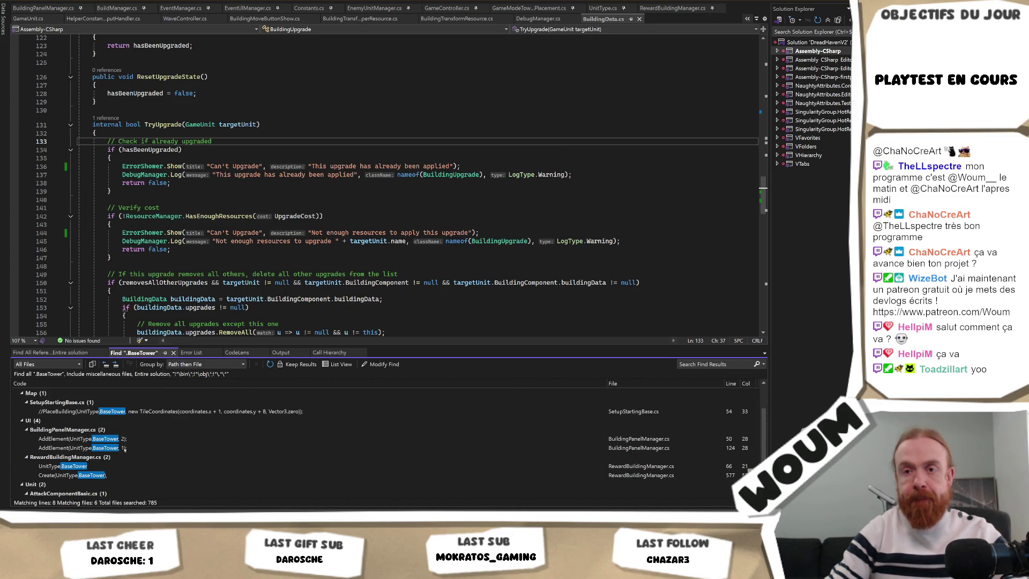
double_click(124, 448)
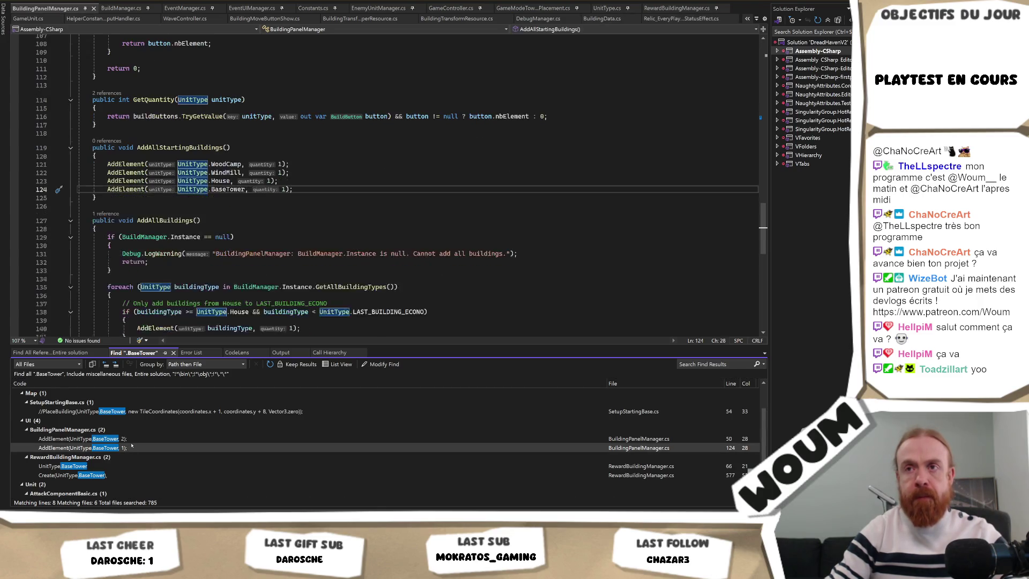
left_click(317, 178)
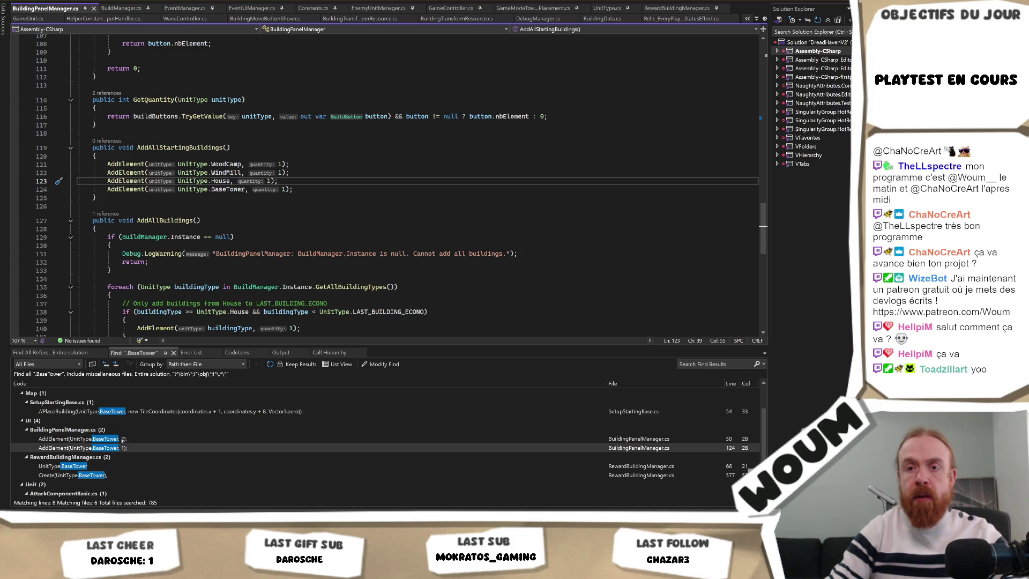
double_click(122, 439)
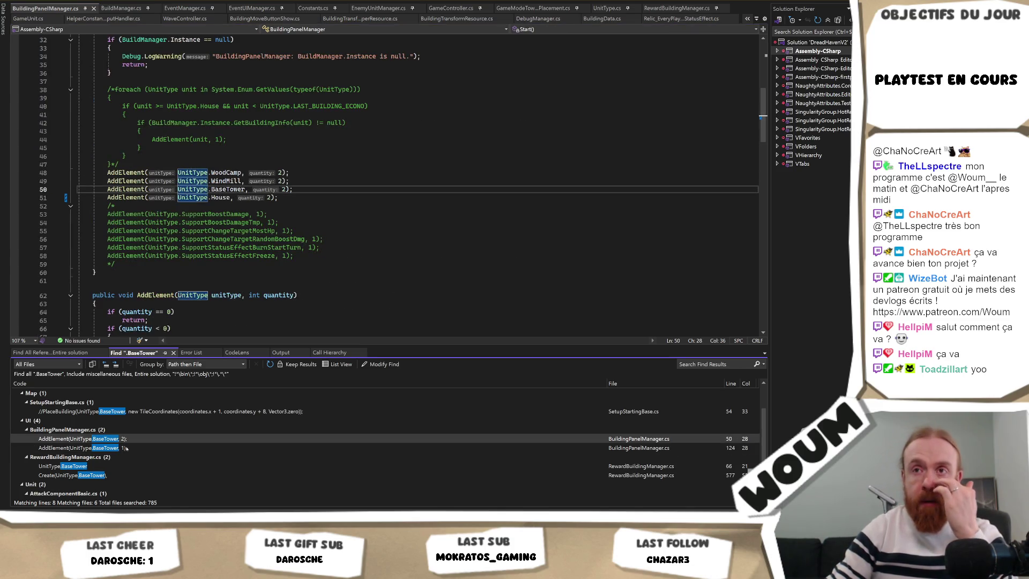
double_click(107, 448)
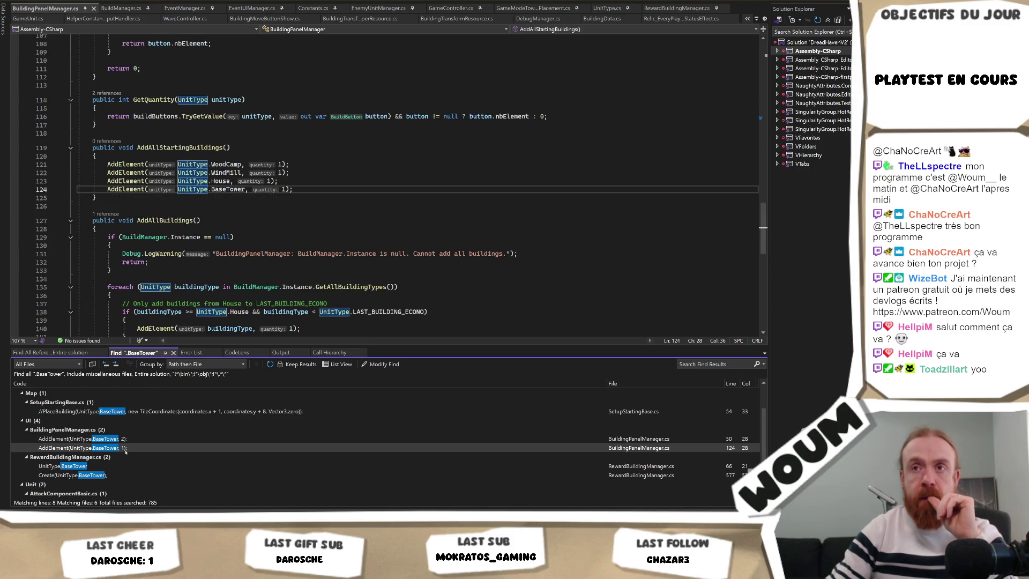
left_click_drag(114, 199, 97, 125)
key("Delete")
key("ctrl+s")
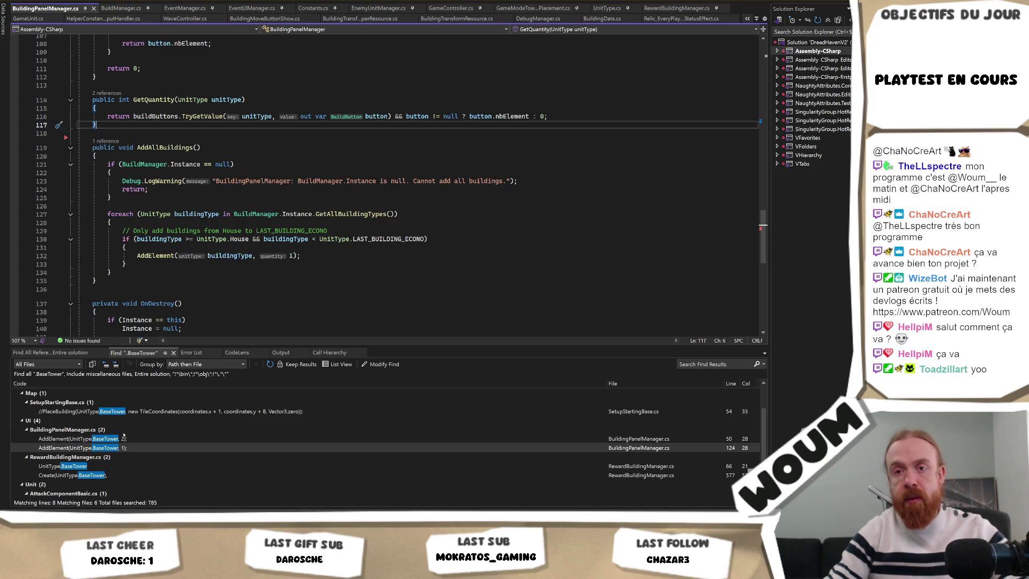
Step: Move the BaseTower AddElement entry, quantity 2, onto a new line after the House entry
double_click(123, 439)
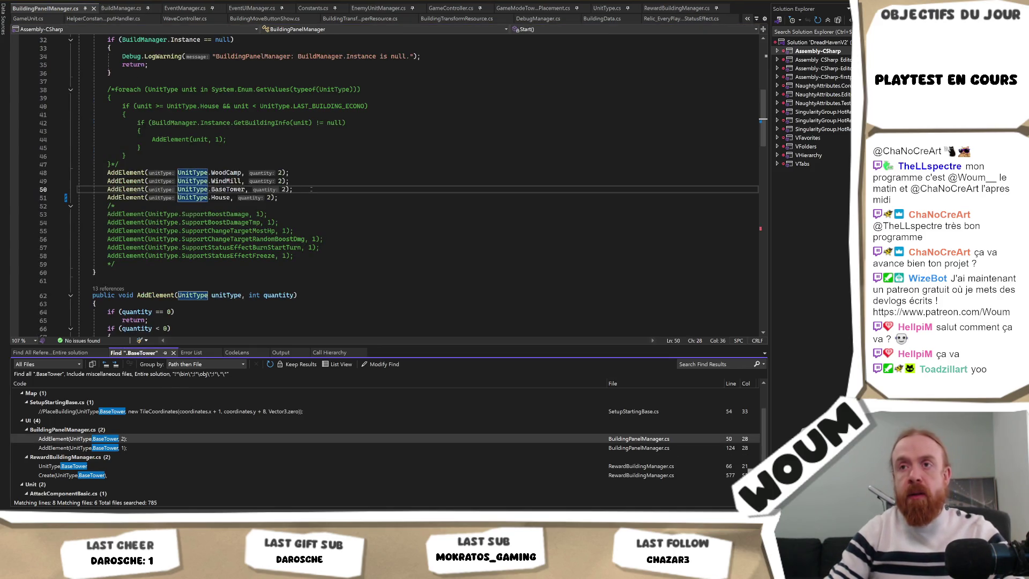
left_click_drag(311, 189, 313, 180)
key("ctrl+x")
key("Down")
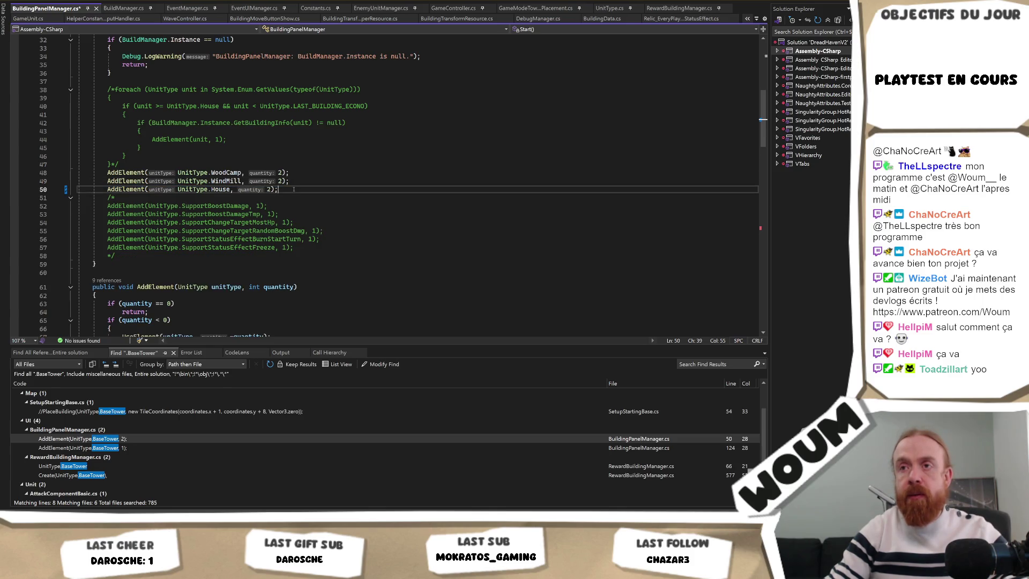
key("ctrl+v")
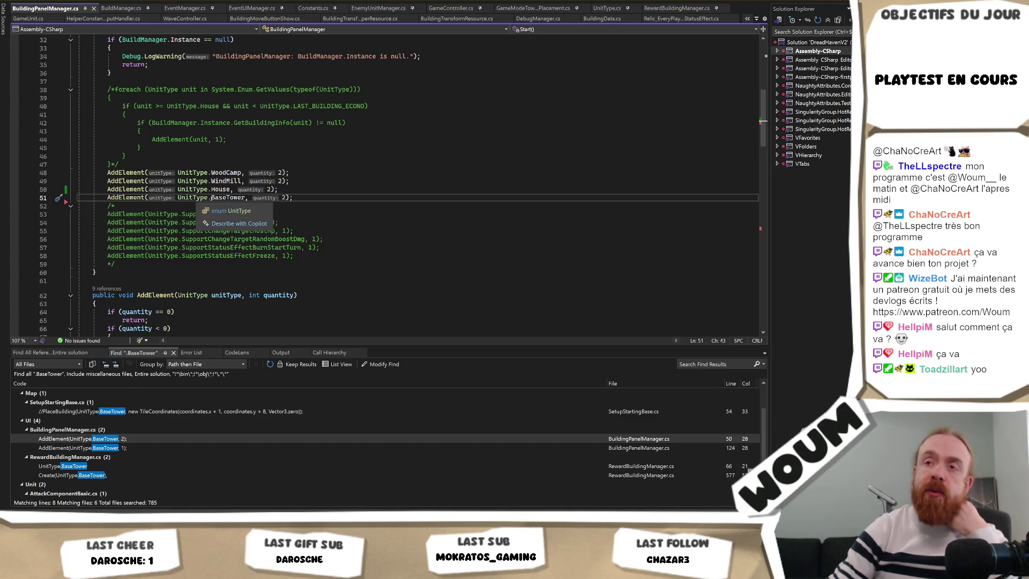
key("Up")
left_click(227, 198)
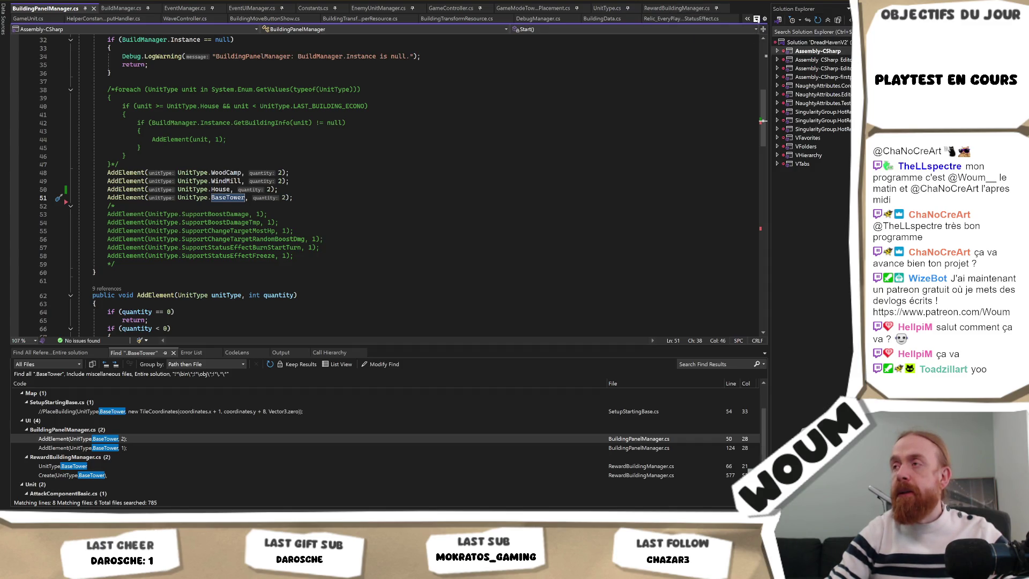
left_click(756, 19)
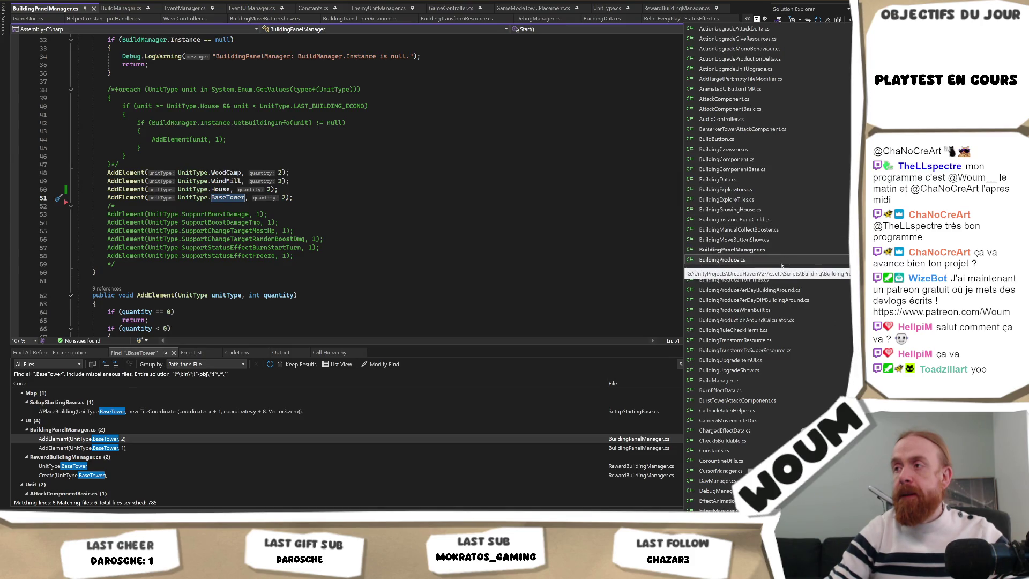
key("Escape")
scroll(437, 227, "down", 2)
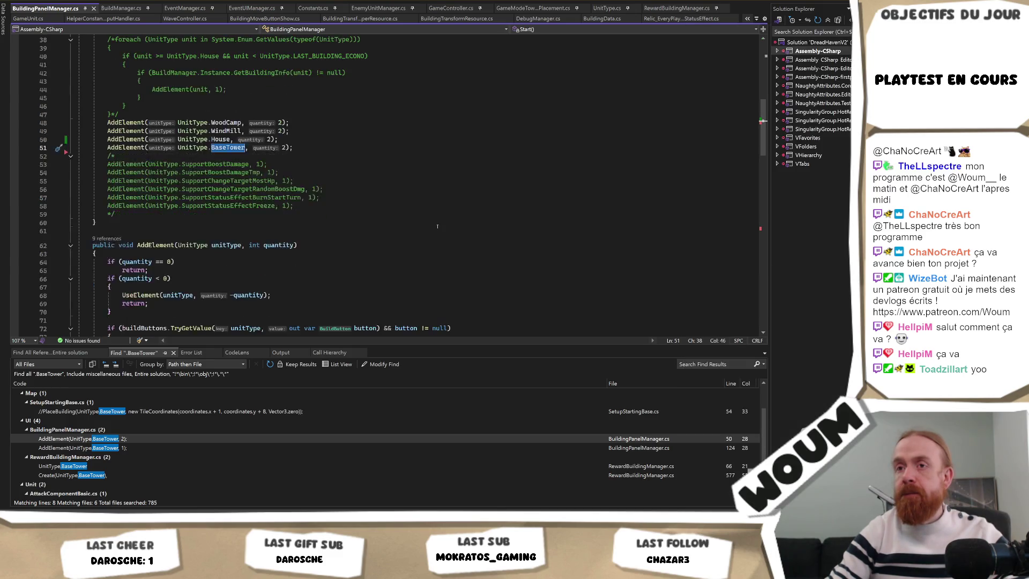
scroll(437, 226, "down", 6)
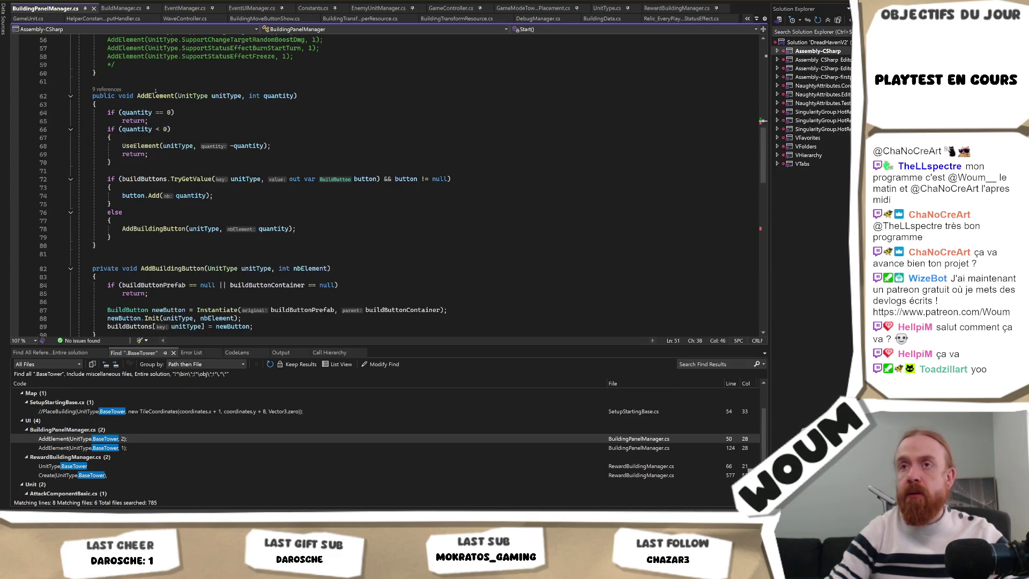
left_click(159, 96)
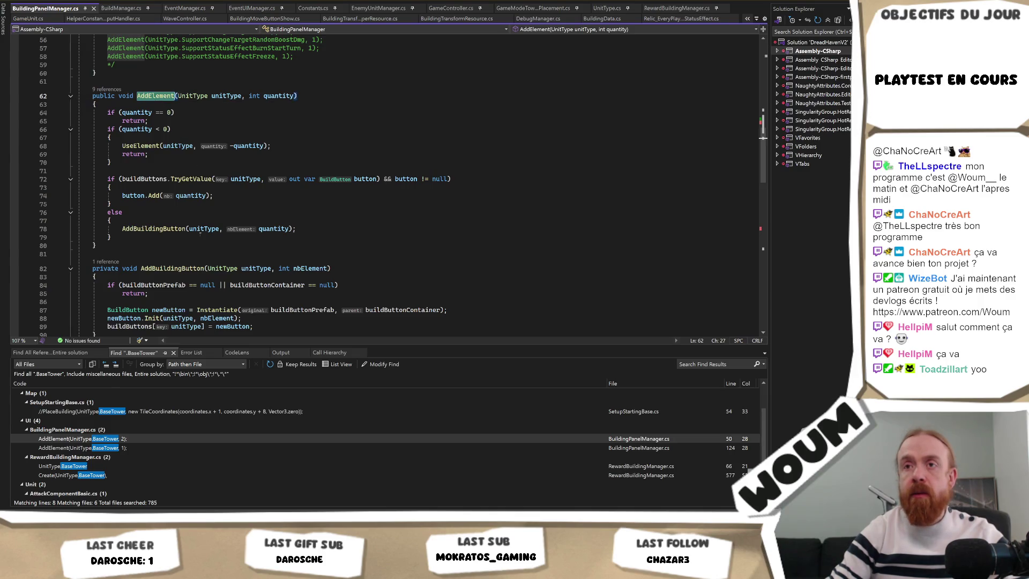
left_click(169, 228)
scroll(303, 252, "down", 4)
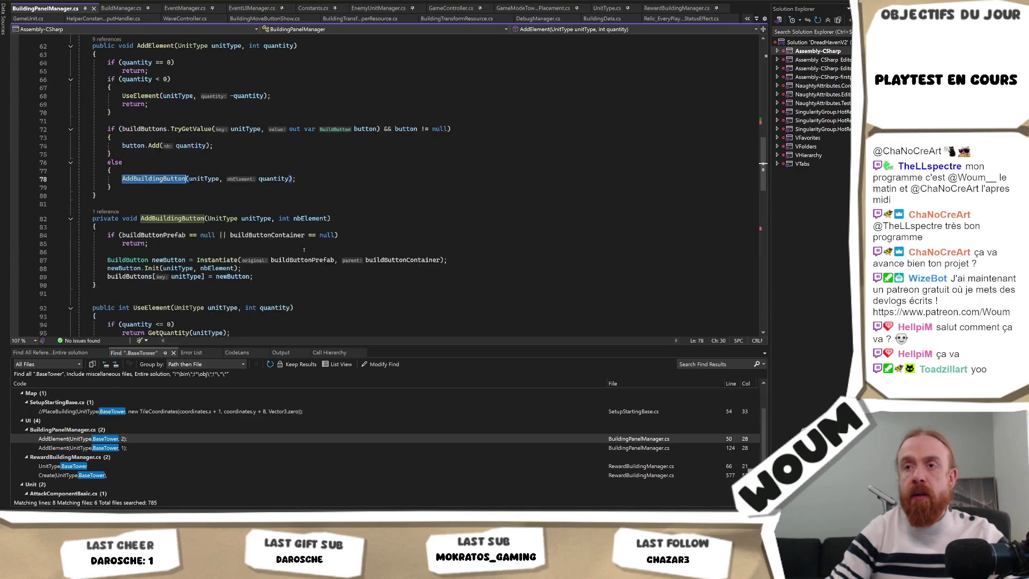
left_click(188, 168)
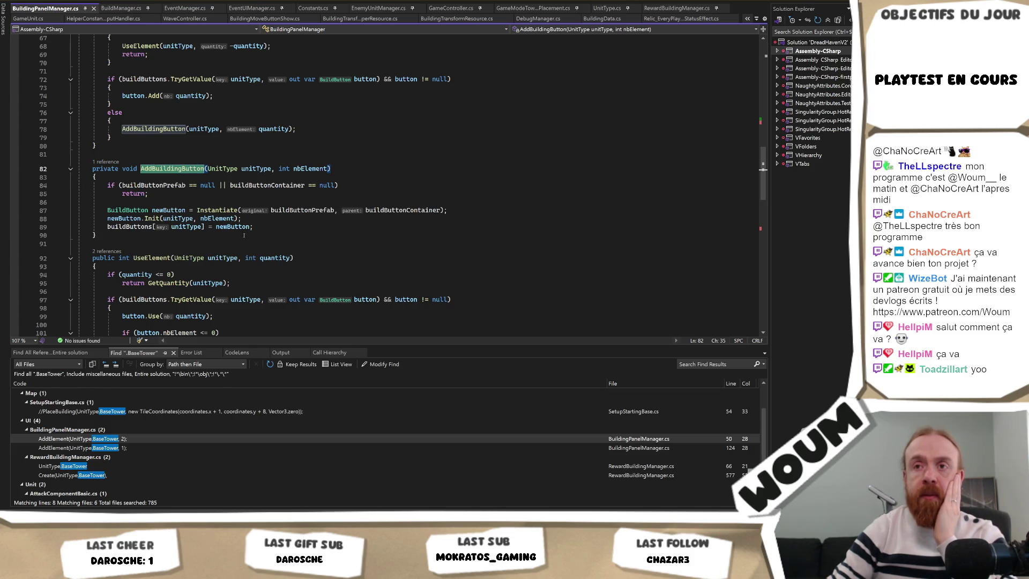
left_click(268, 227)
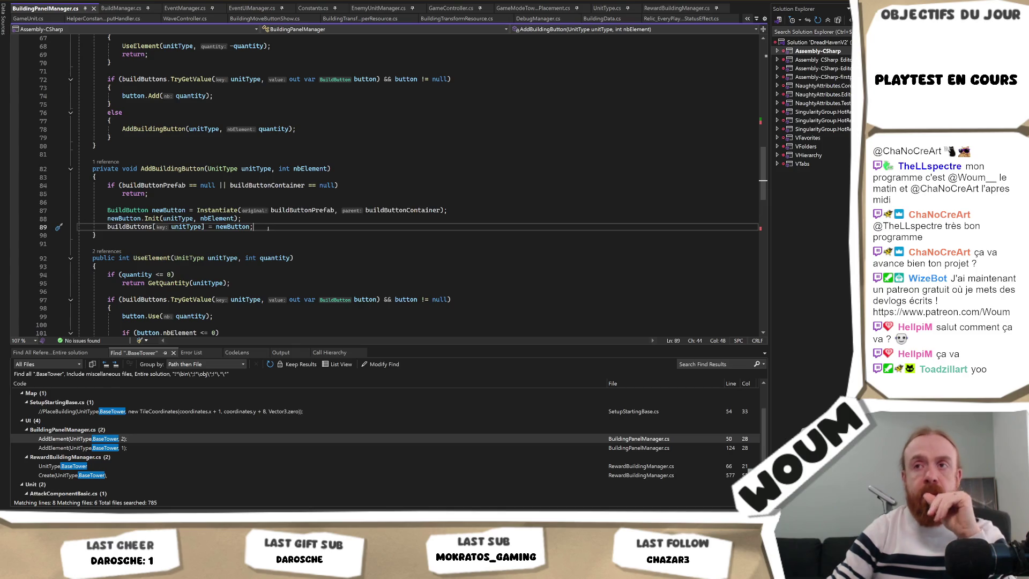
scroll(268, 229, "up", 2)
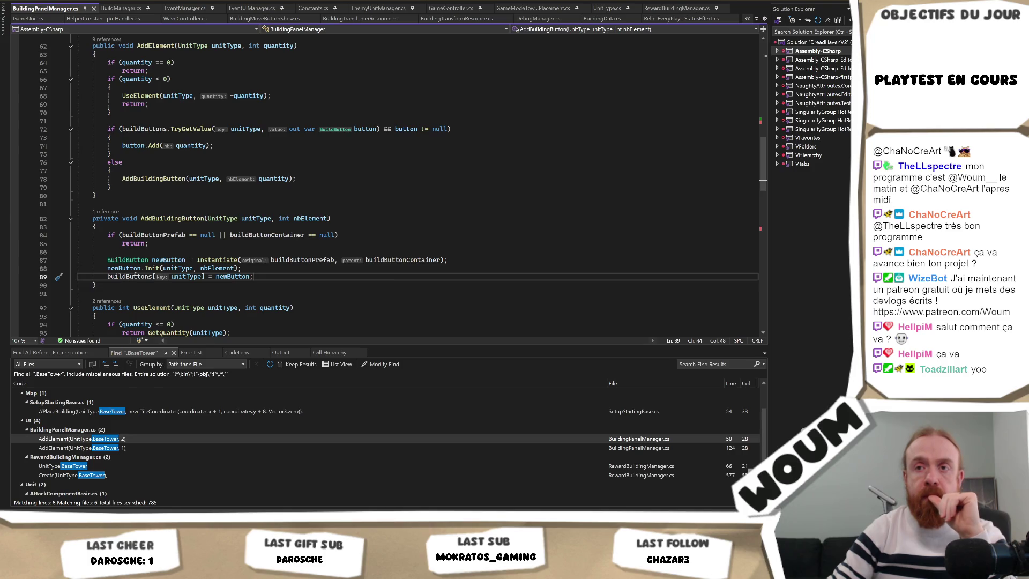
left_click(152, 276)
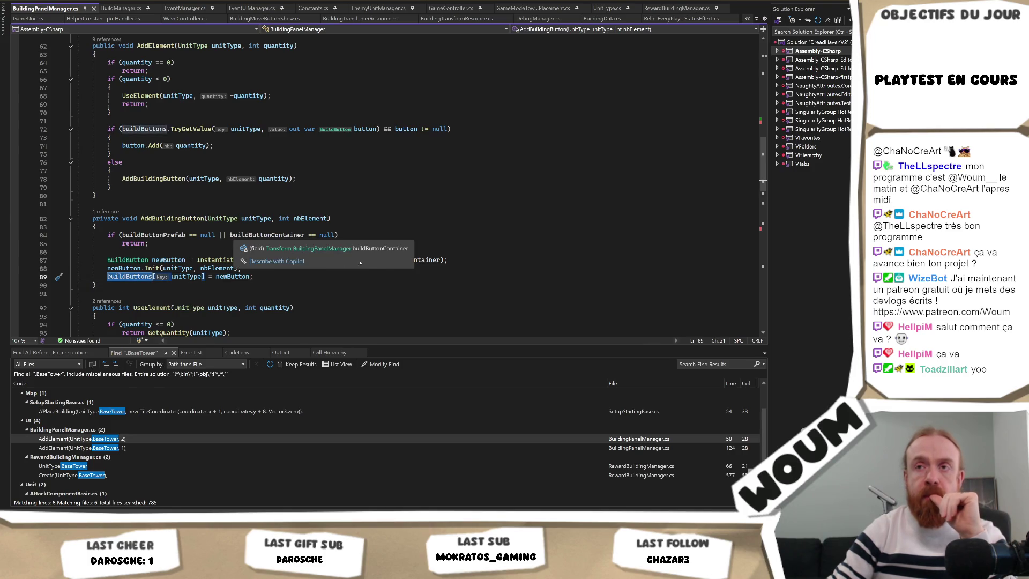
scroll(268, 242, "down", 1)
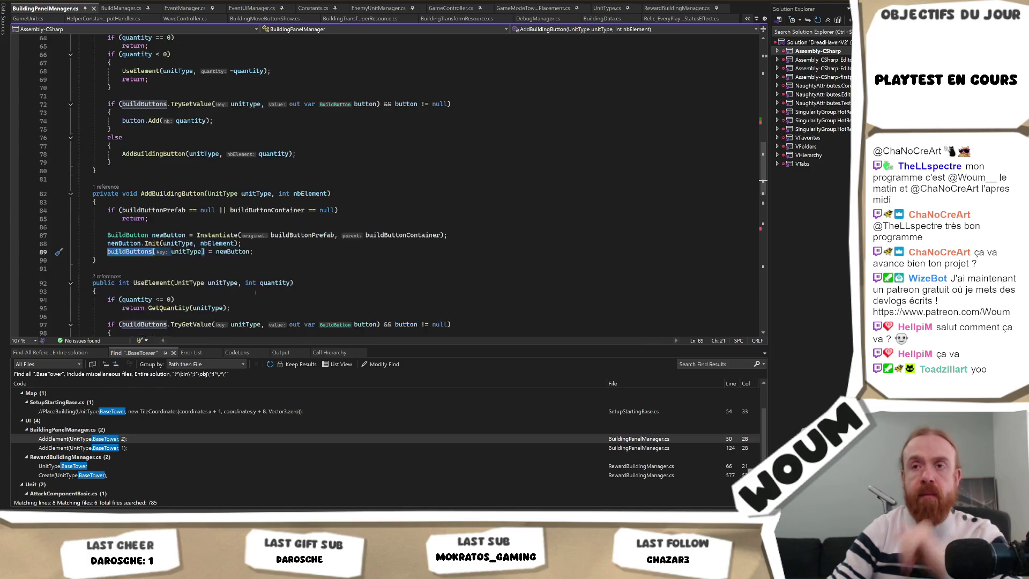
left_click(265, 243)
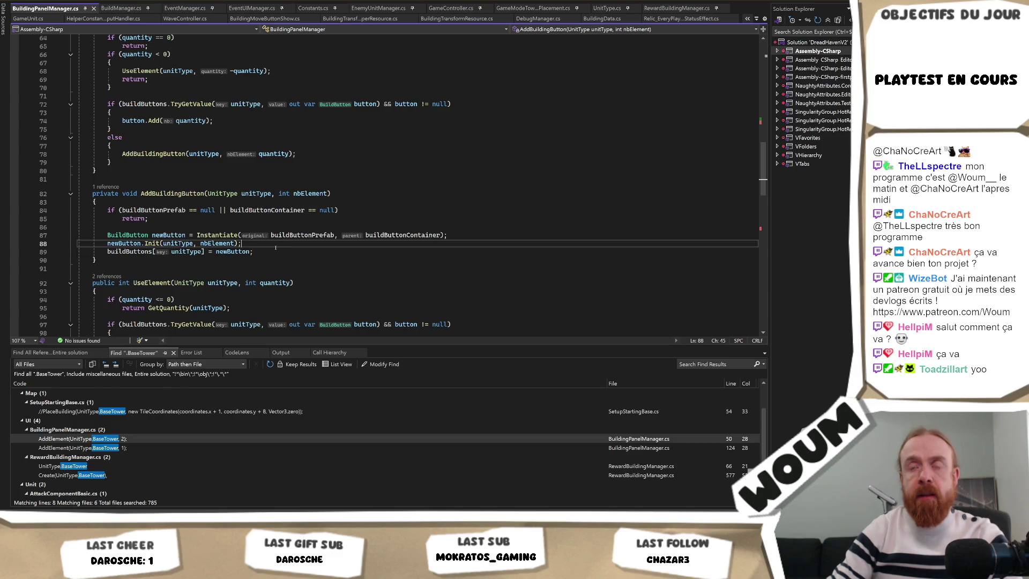
left_click(283, 250)
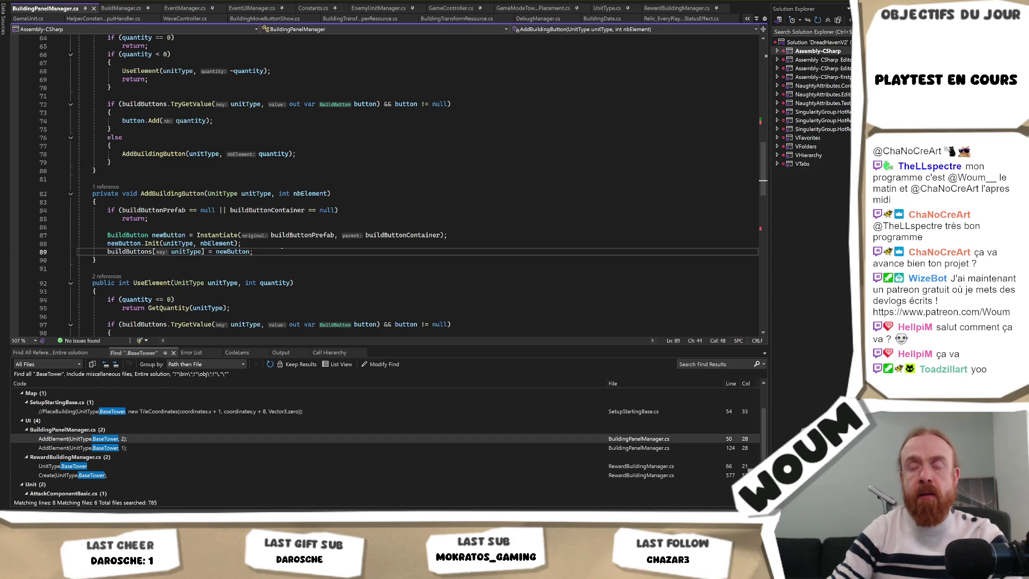
key("Return")
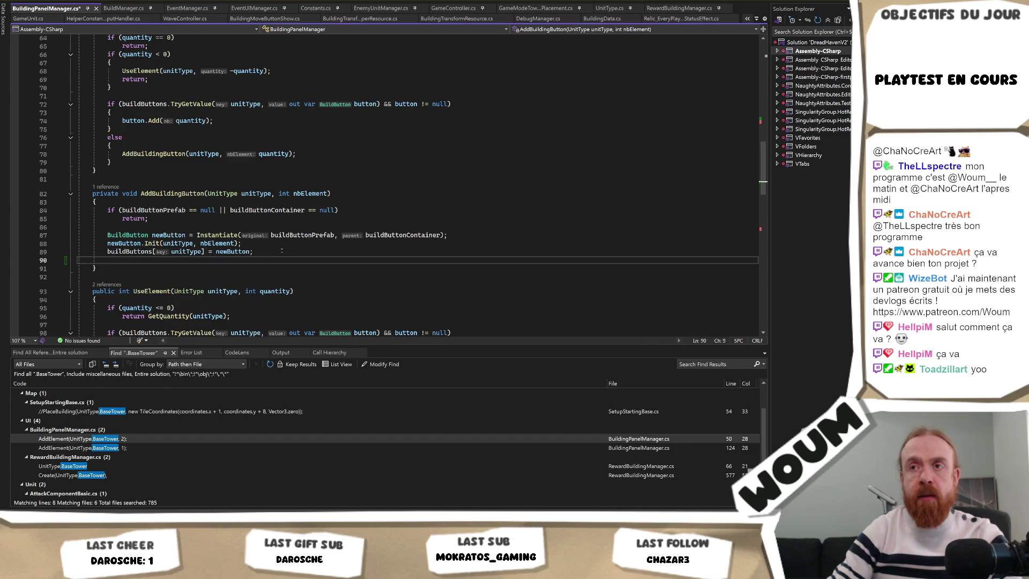
key("BackSpace")
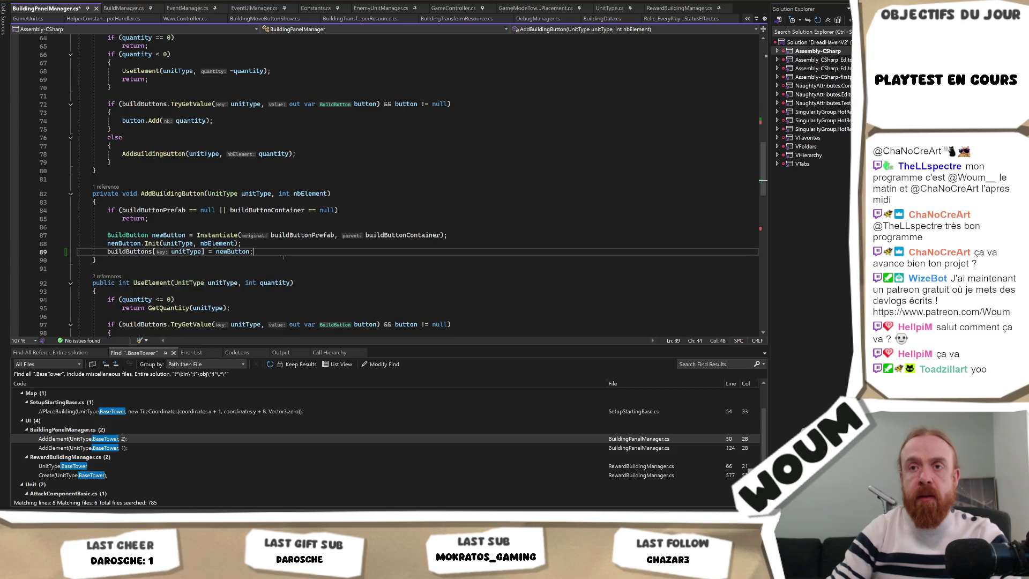
left_click(257, 245)
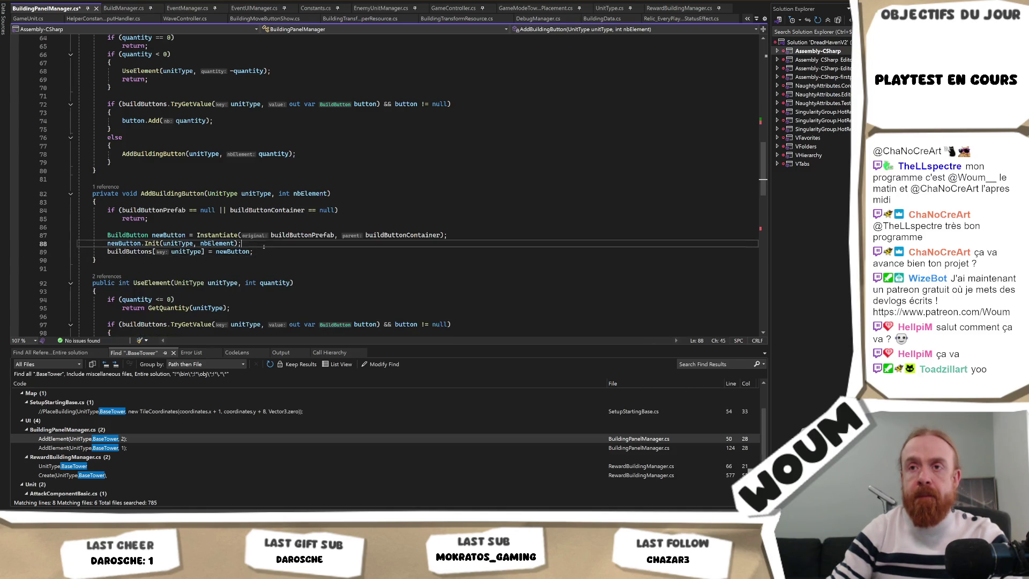
Step: Add a '// Place the button at the right place' comment after the Init call
key("Return")
key("Return")
key("Return")
key("Up")
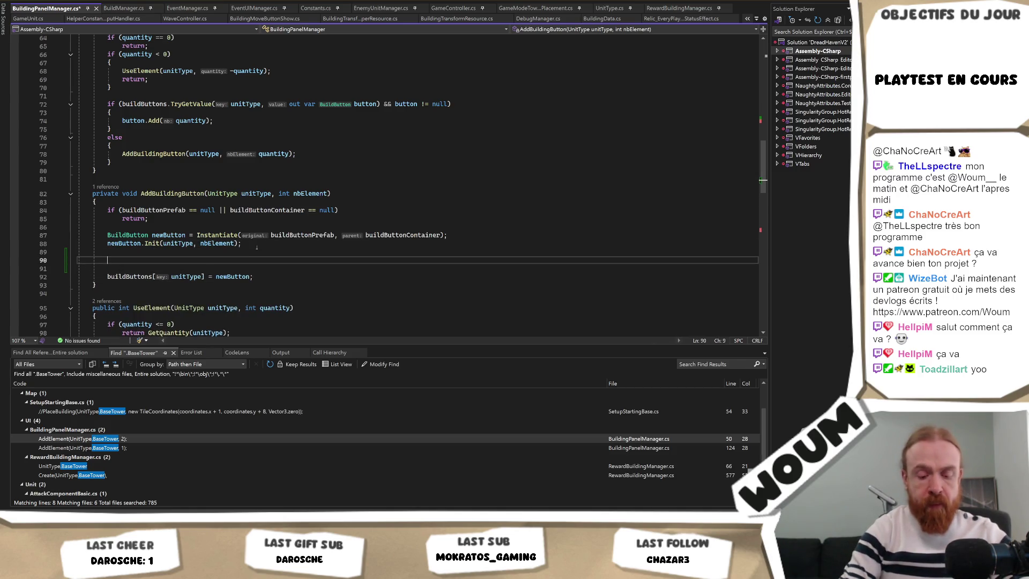
type("//")
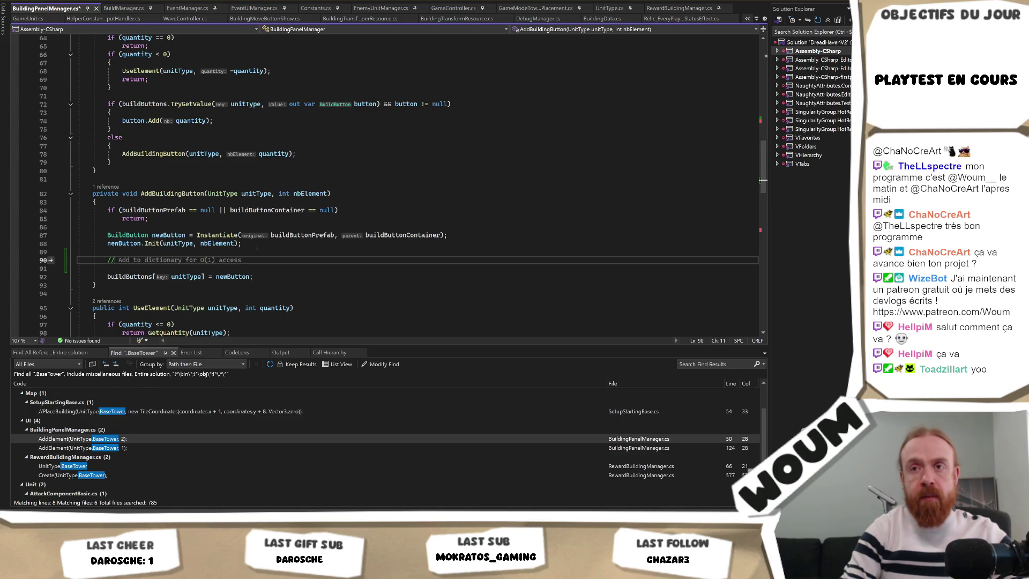
type(" Put t")
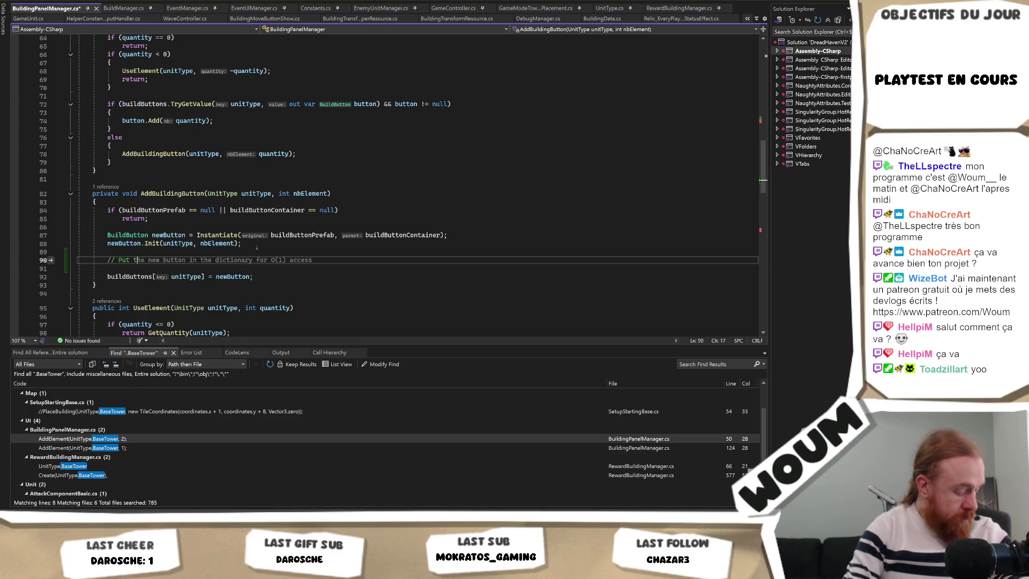
type("he b")
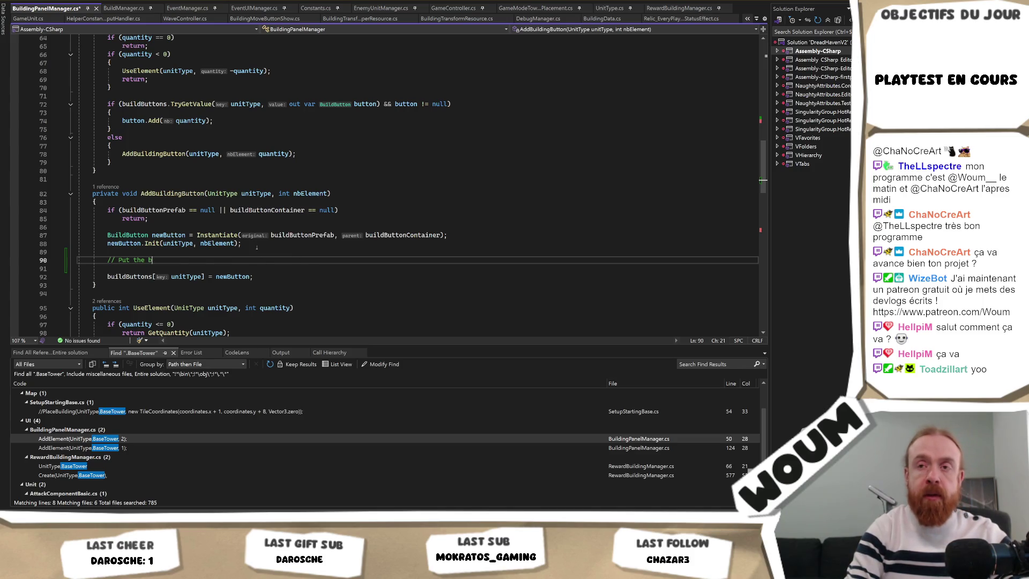
key("BackSpace")
key("BackSpace")
key("BackSpace")
type("Pla")
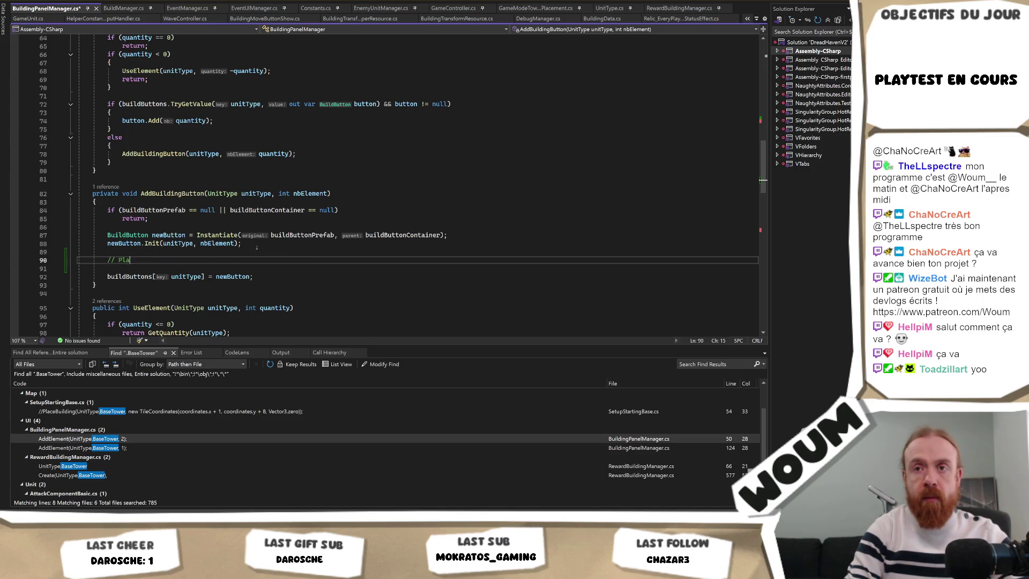
type("ce the button a")
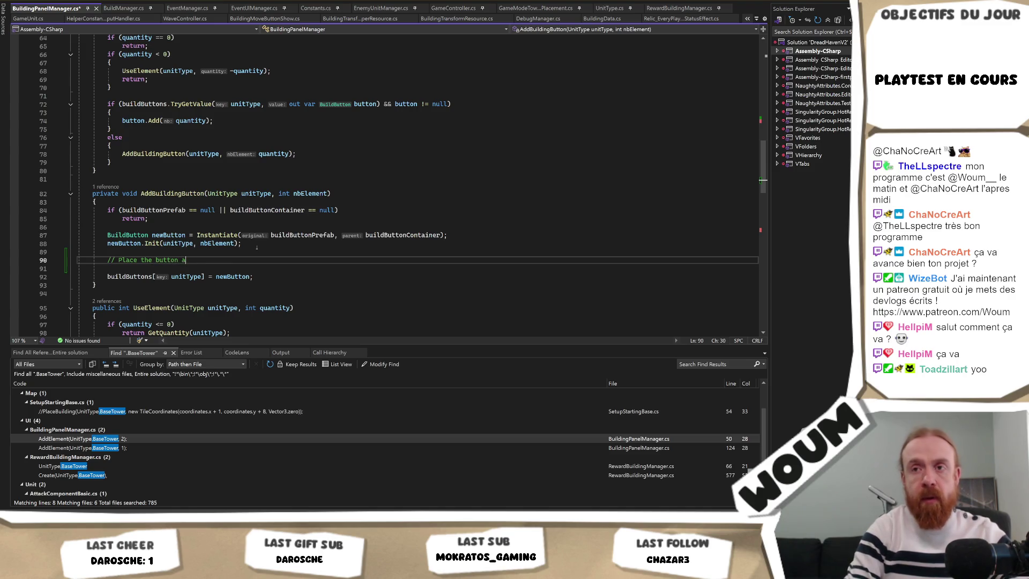
type("t the right place")
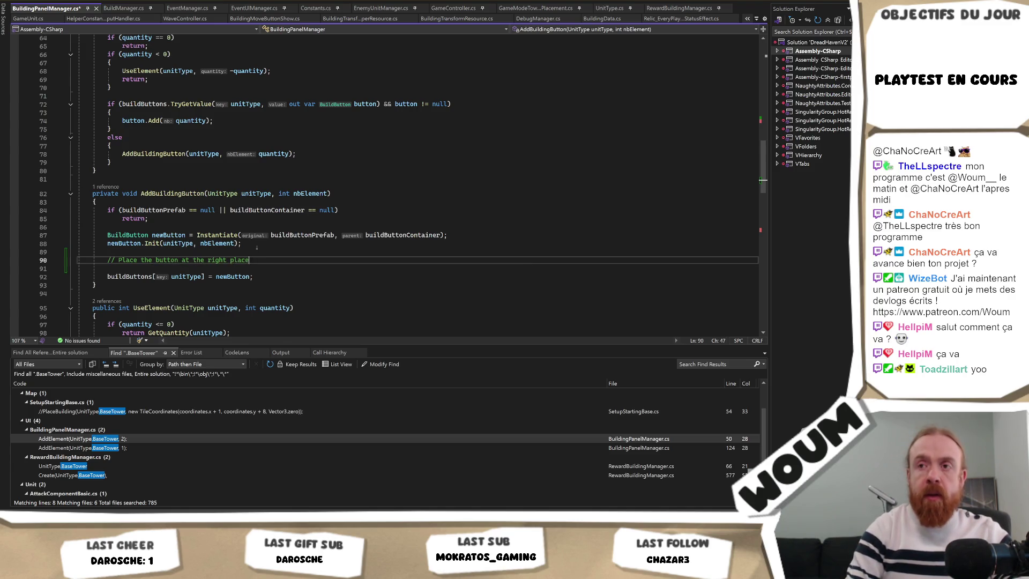
key("Return")
Step: Start an if(unitType statement below it and go to the UnitType enum definition
type("if(")
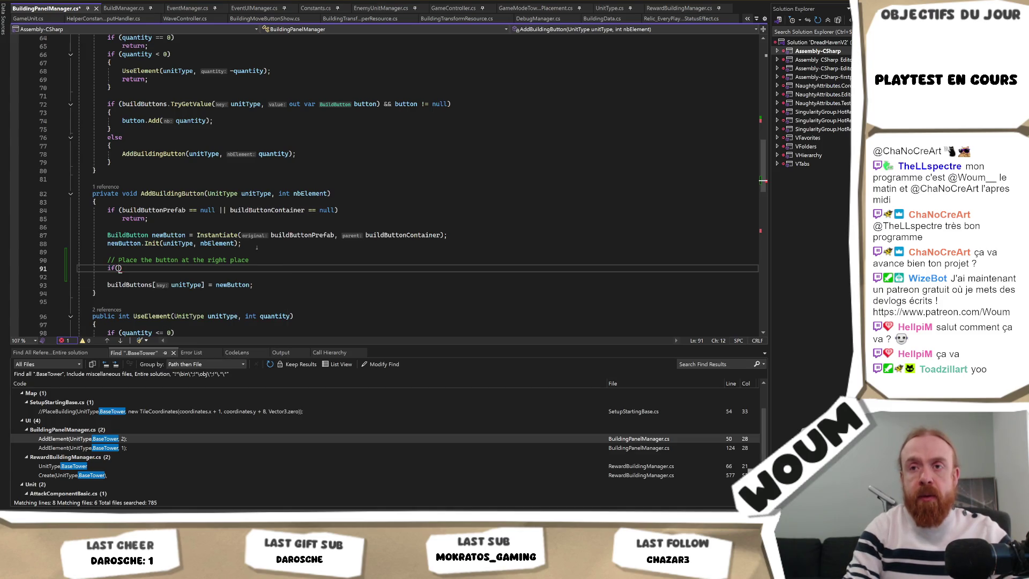
type("unitType")
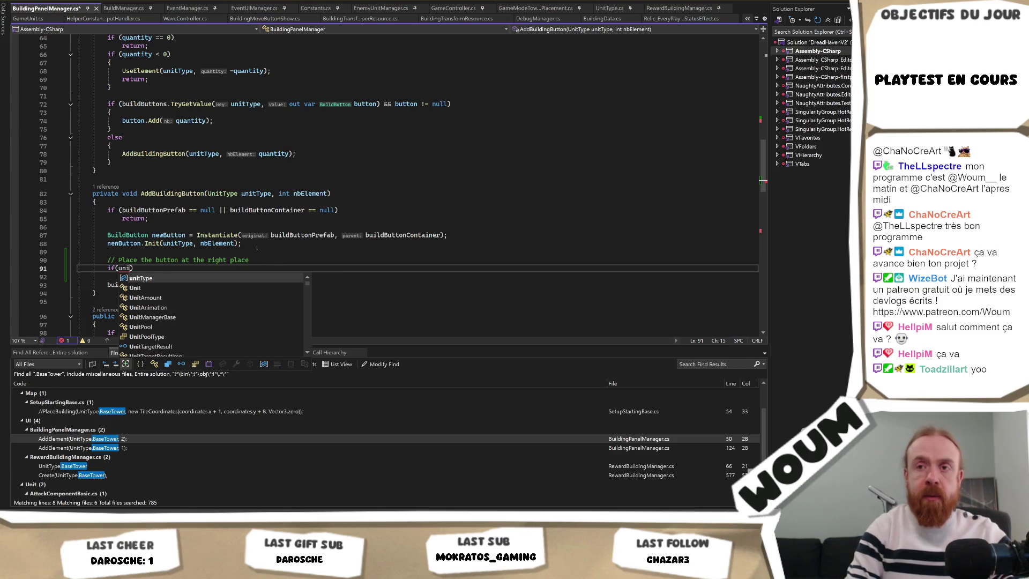
key("Tab")
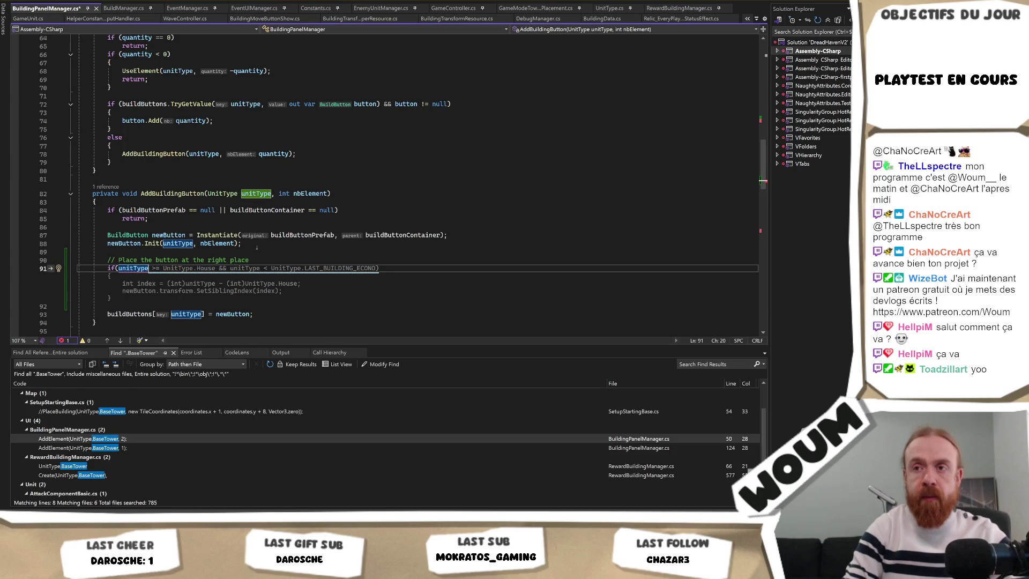
type(".")
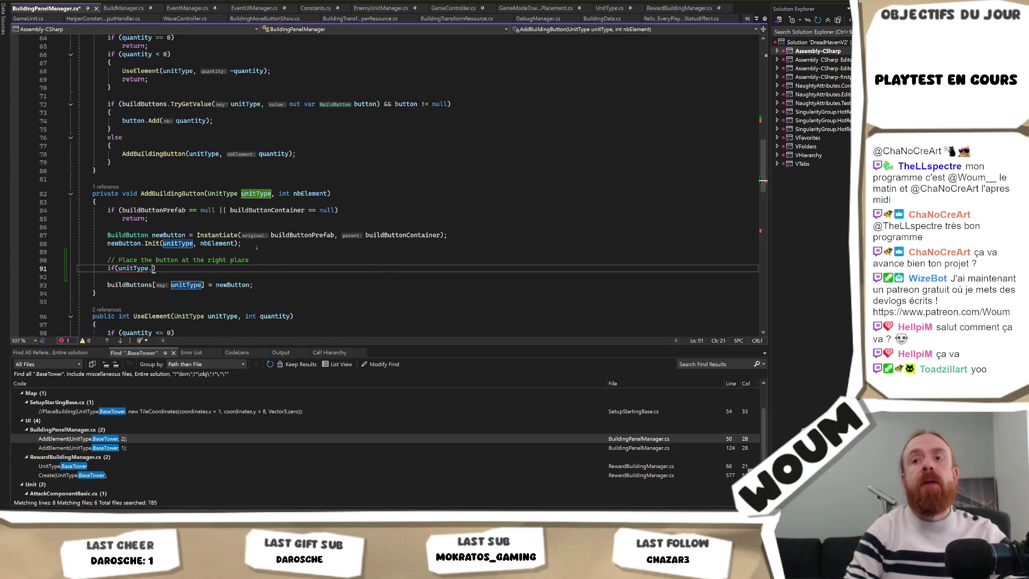
key("BackSpace")
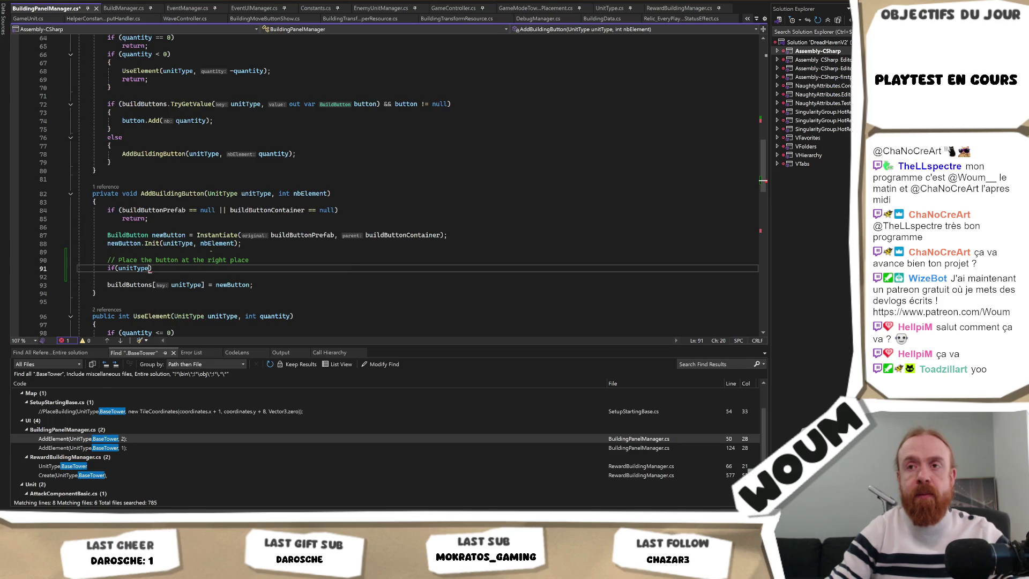
left_click(221, 193, "ctrl")
scroll(251, 238, "down", 14)
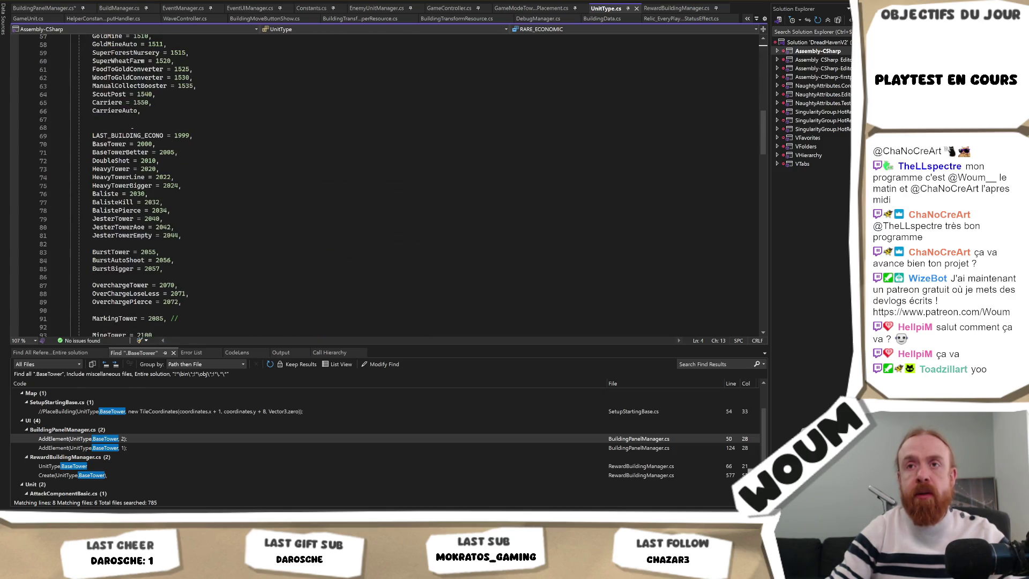
Step: Complete the condition as unitType <= UnitType.LAST_BUILDING_ECONO and open its body block
double_click(131, 135)
left_click(156, 210)
key("ctrl+Tab")
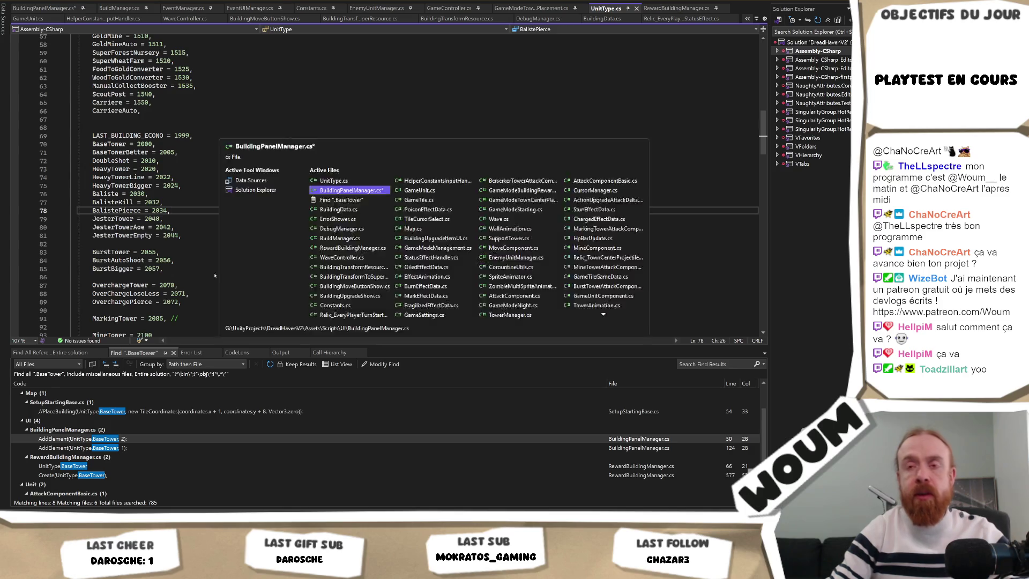
left_click(150, 268)
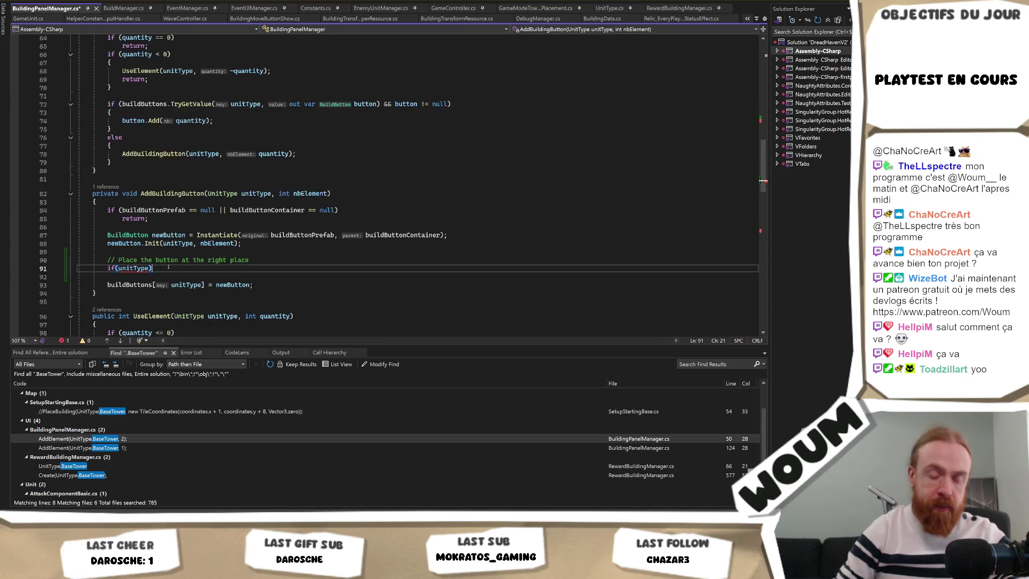
type("<=")
type(" Las")
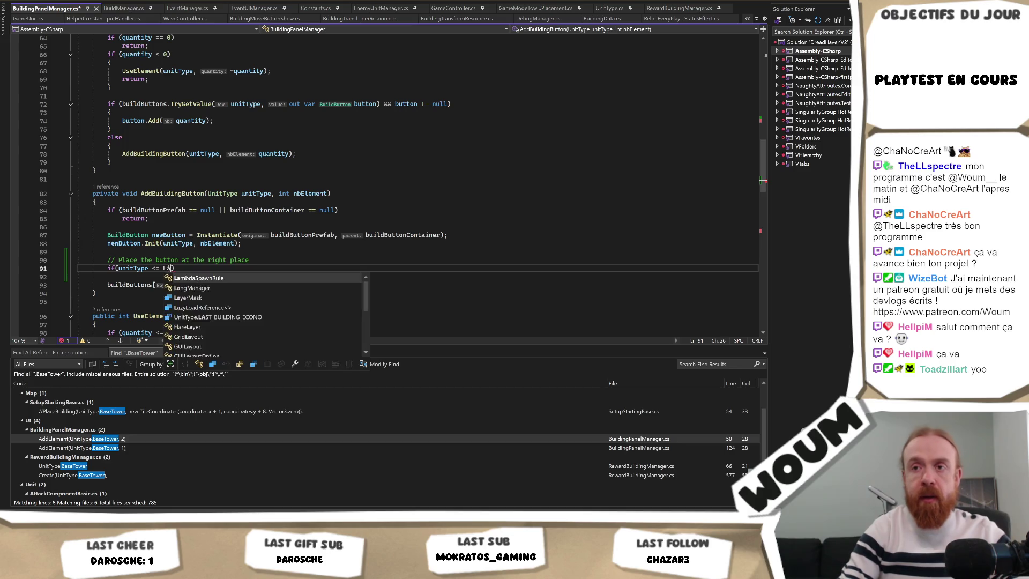
key("Tab")
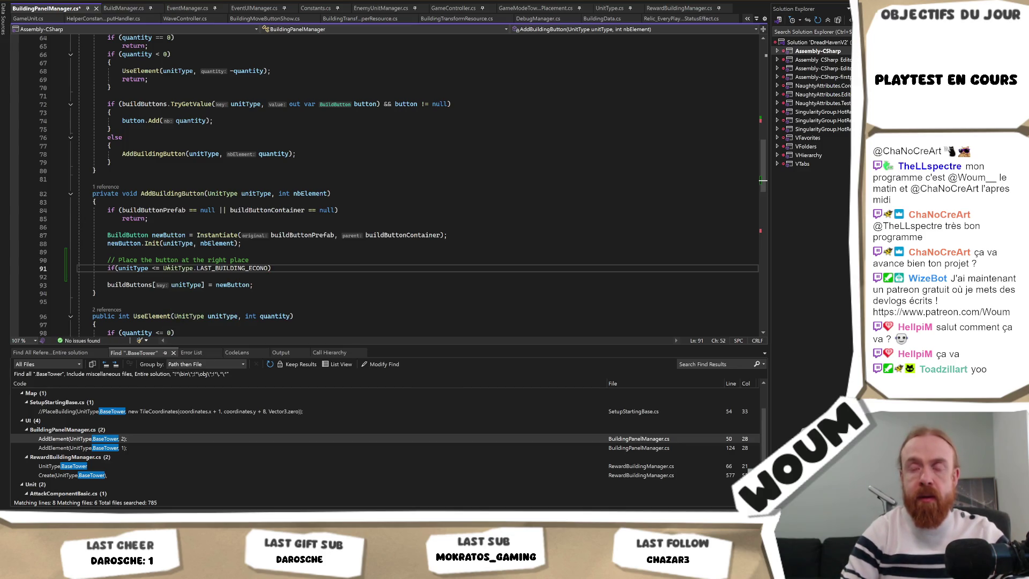
key("Return")
type("{")
key("Return")
Step: Add an else block and move the buildButtons assignment up into it
scroll(168, 267, "down", 4)
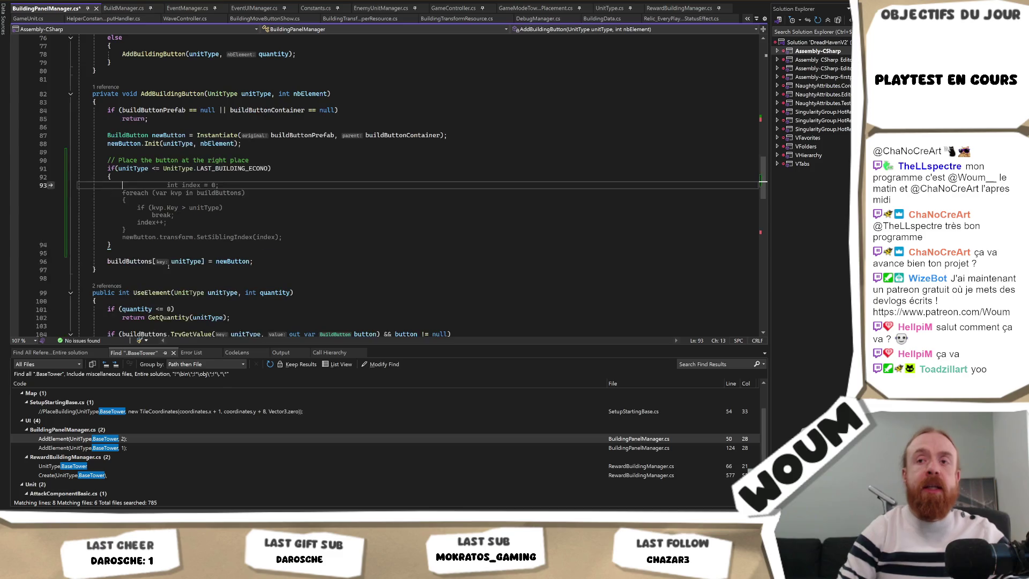
left_click(148, 248)
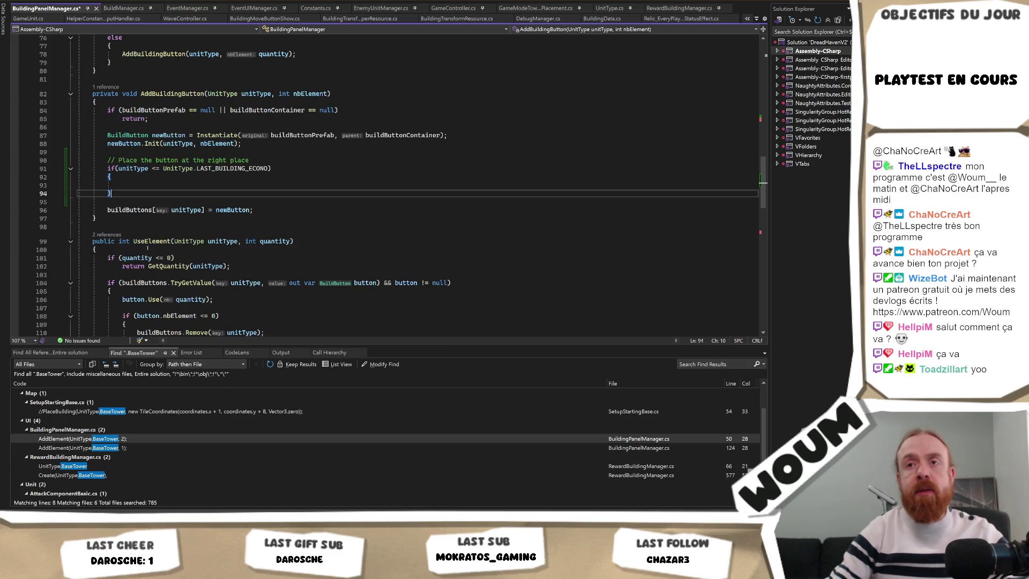
type("else {")
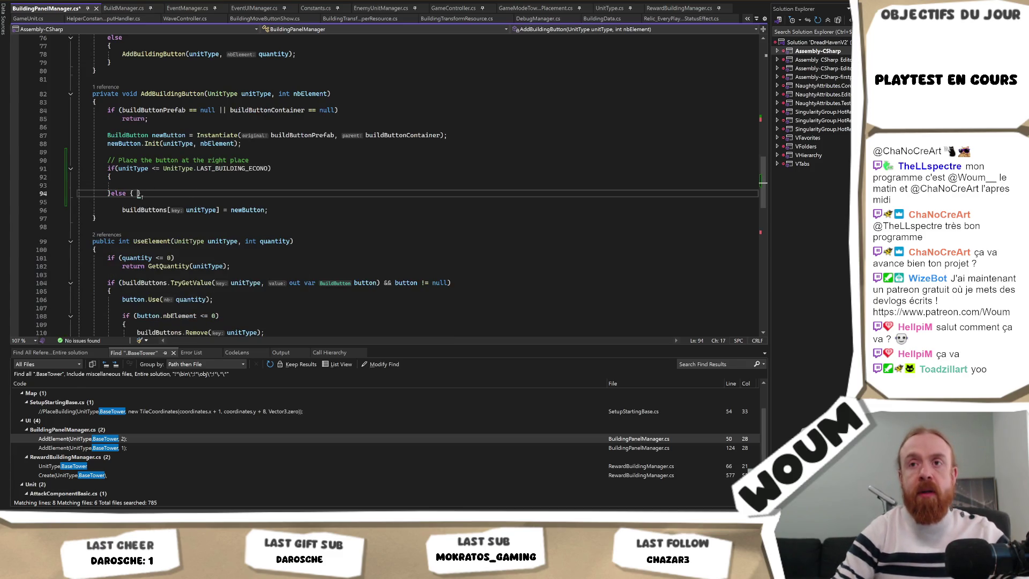
key("Return")
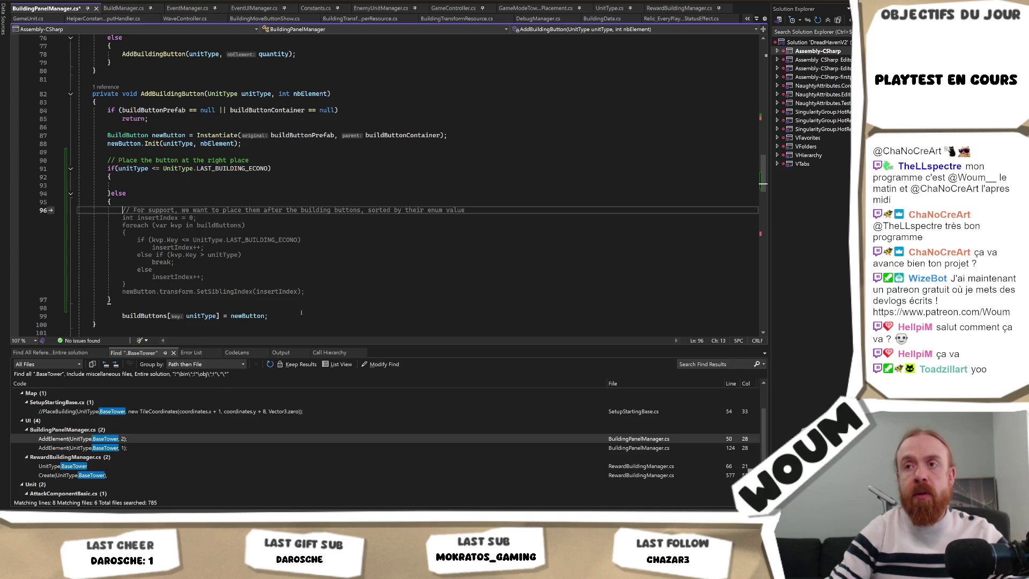
left_click_drag(287, 312, 278, 295)
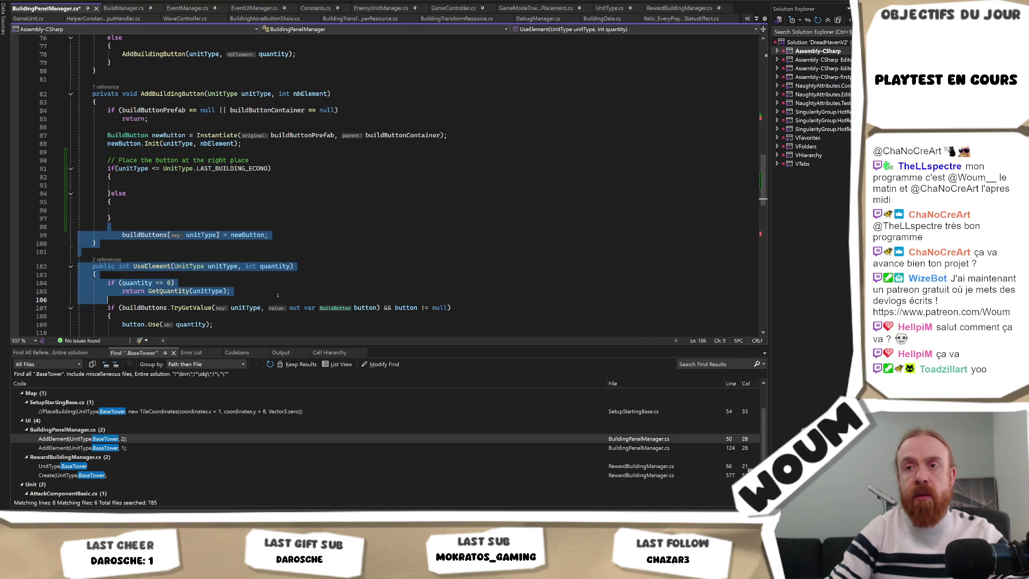
left_click_drag(280, 234, 110, 226)
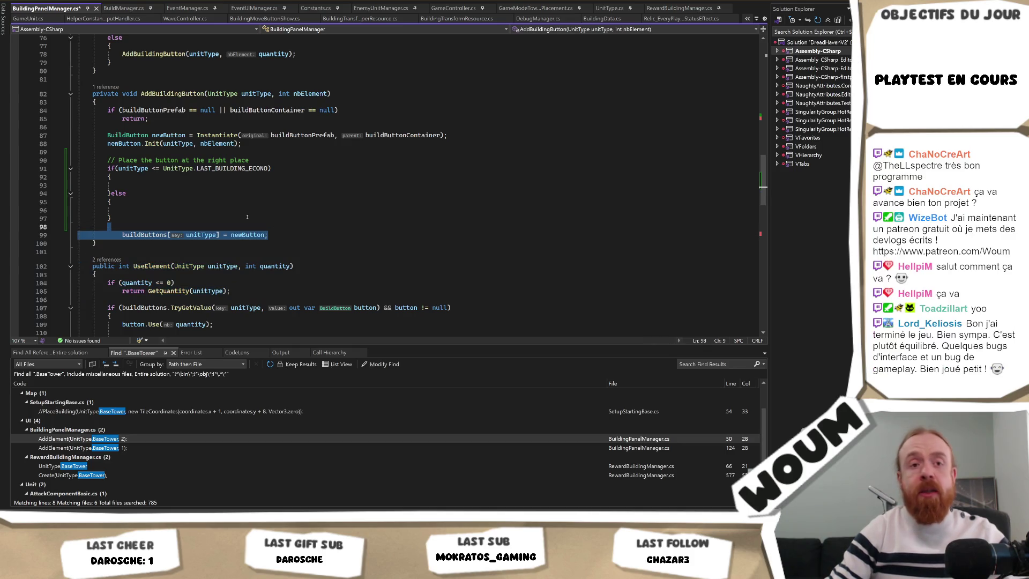
key("alt+Up")
key("alt+Up")
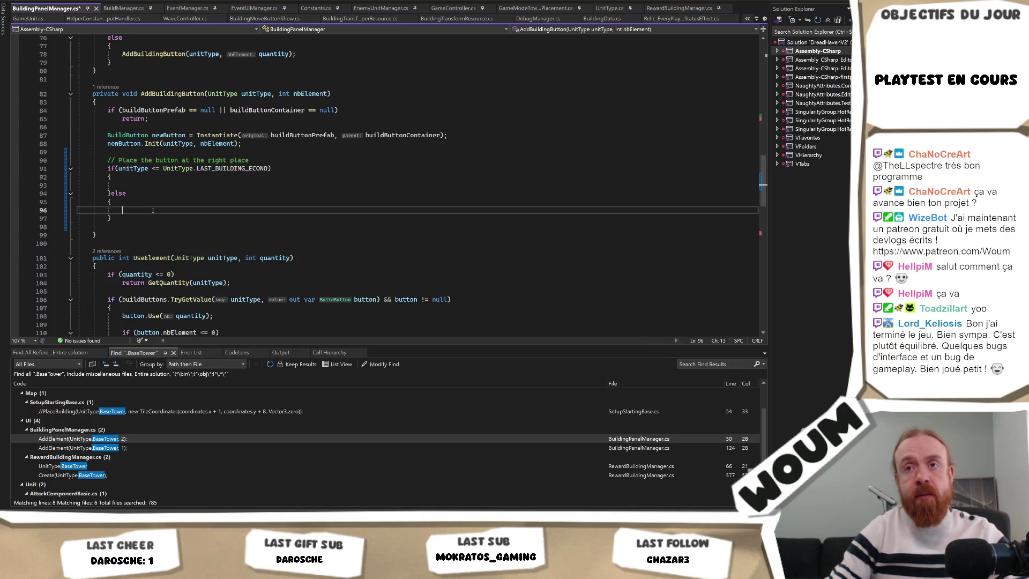
Step: Delete the blank line above buildButtons[unitType] = newButton; and switch back to the Unity Editor
key("BackSpace")
type("buildButtons[unitType] = newButton;")
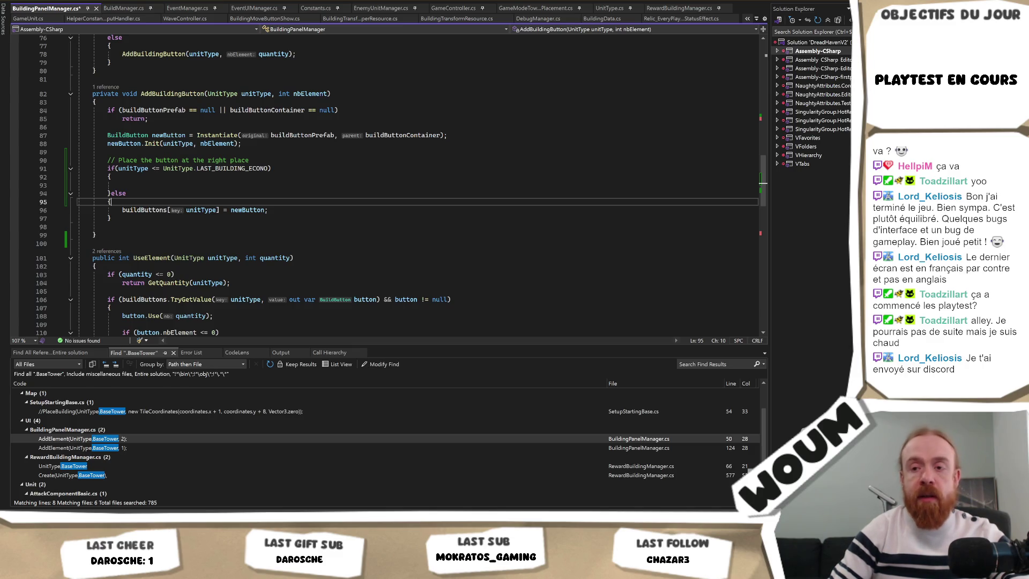
key("alt+Tab")
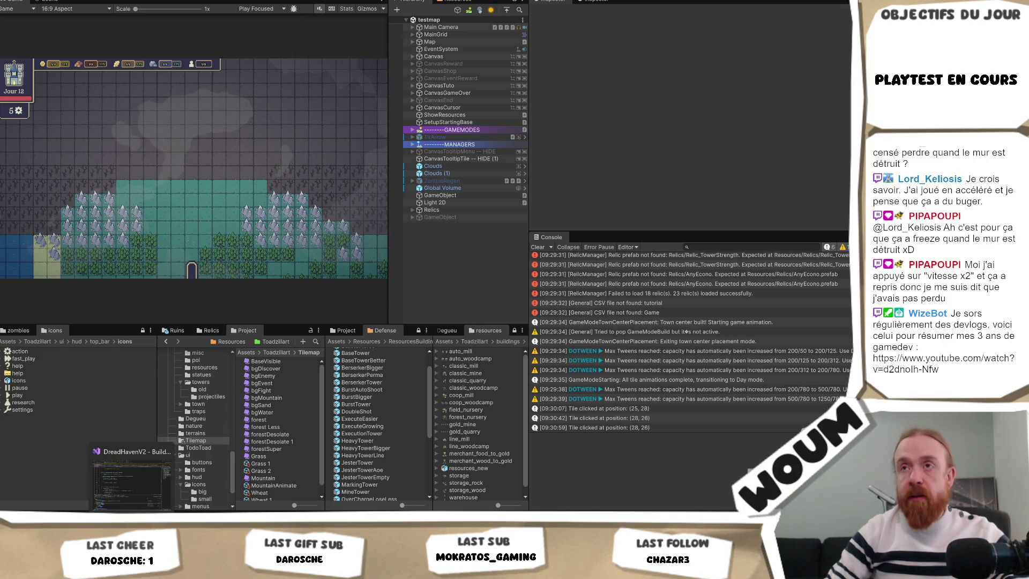
Step: Search the solution for 'Pause' and open the FightSpeedController.cs match
key("alt+Tab")
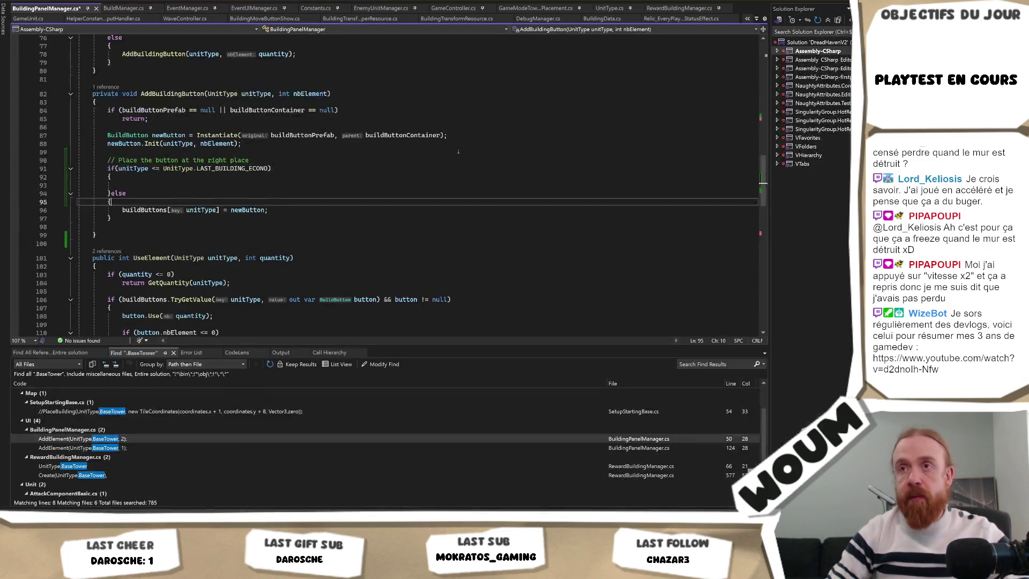
left_click(458, 152)
key("Return")
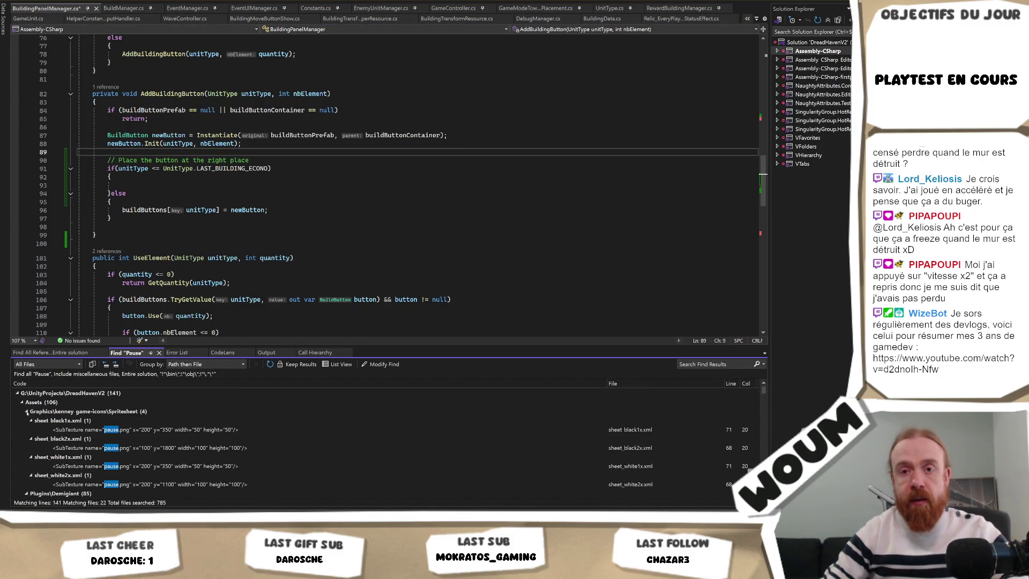
left_click(26, 411)
left_click(26, 420)
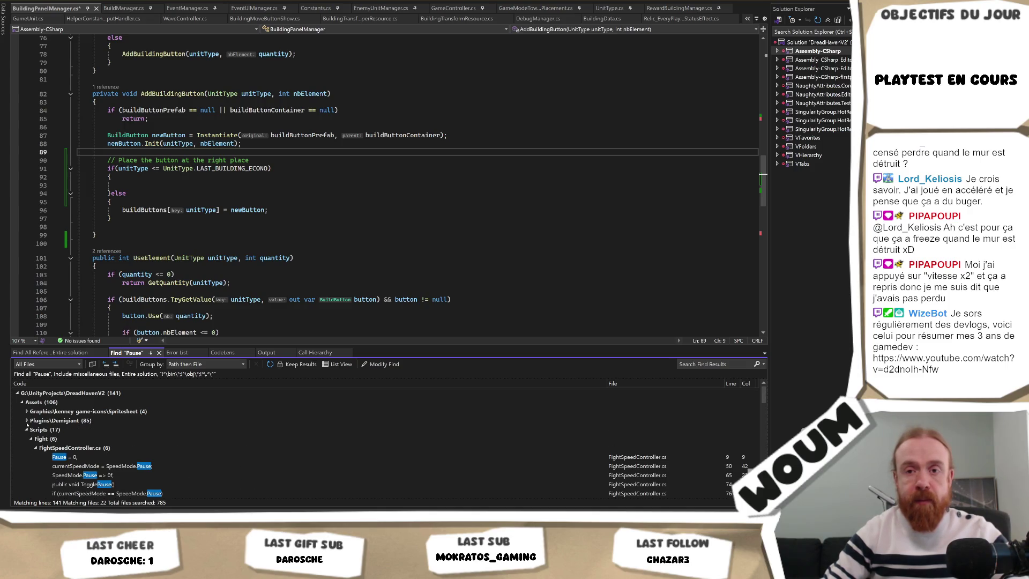
double_click(156, 469)
Step: Insert a blank line after the Mathf.Clamp call in SetSpeed(float timeScale)
key("Up")
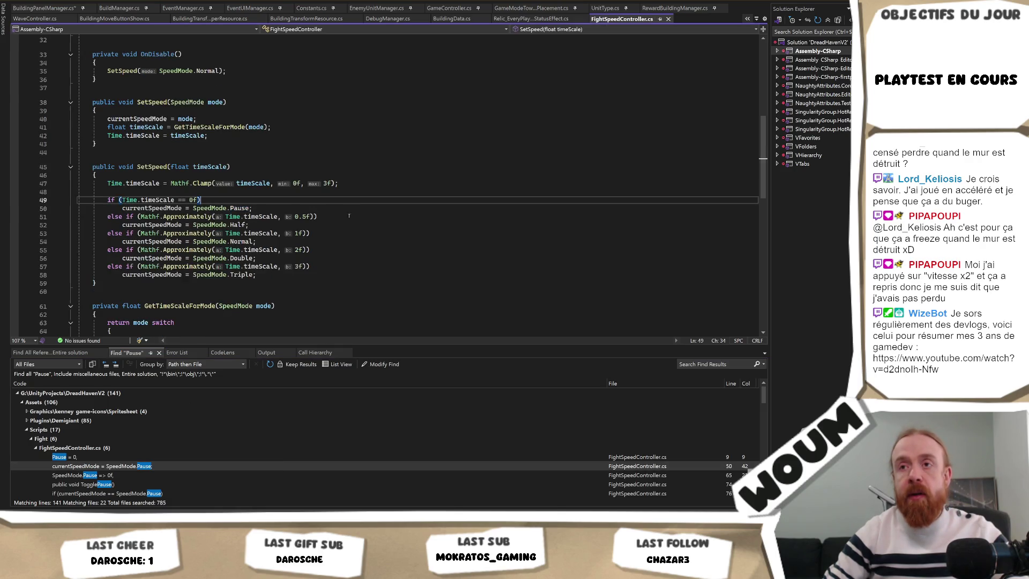
scroll(349, 216, "up", 10)
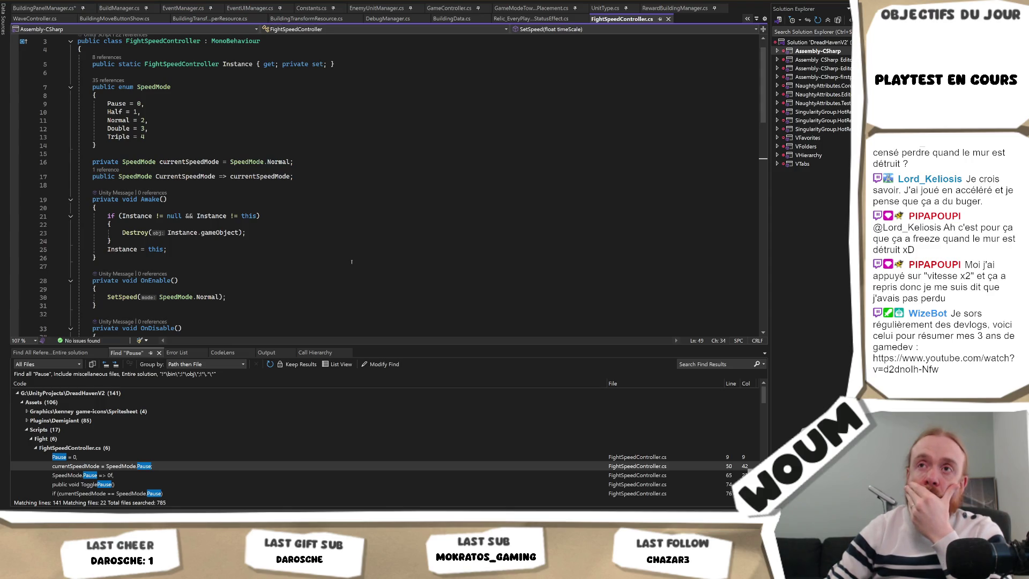
scroll(352, 262, "down", 8)
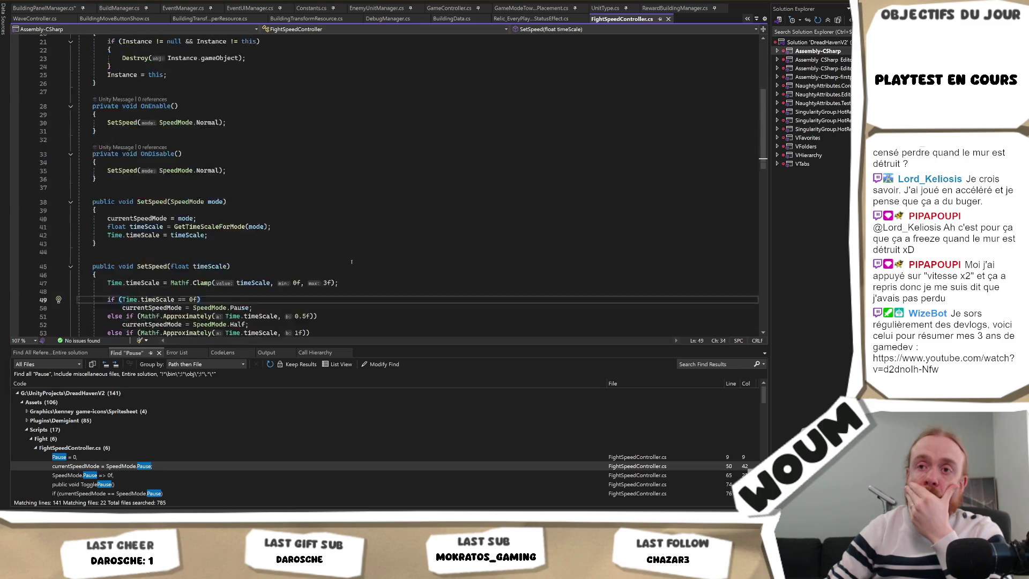
scroll(352, 262, "down", 4)
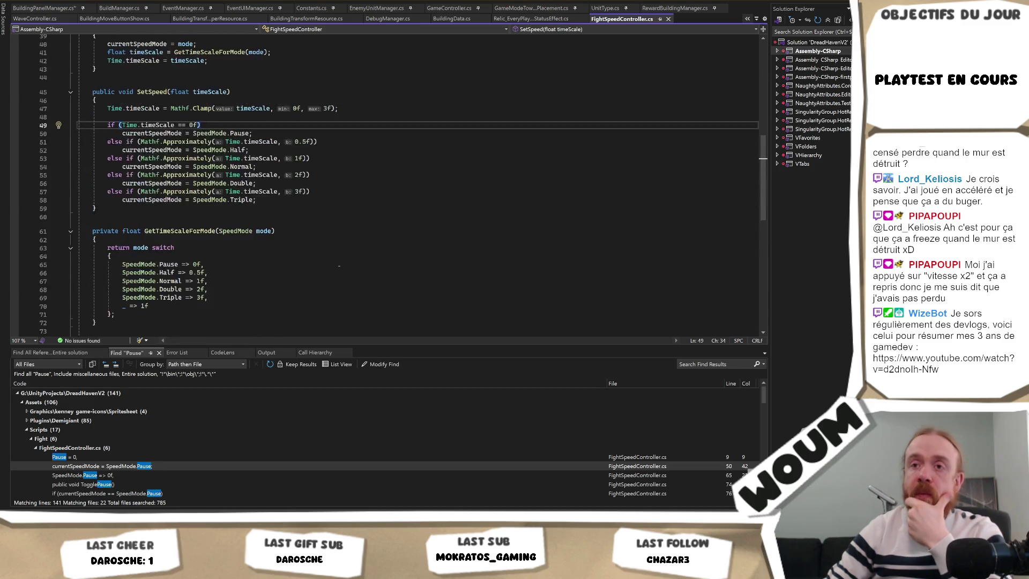
scroll(256, 234, "up", 3)
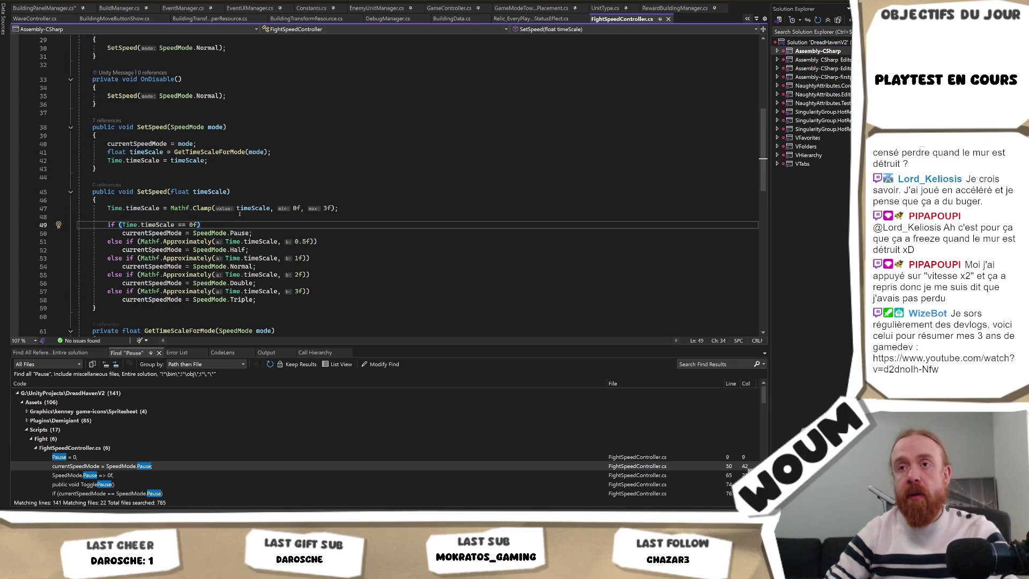
left_click(240, 215)
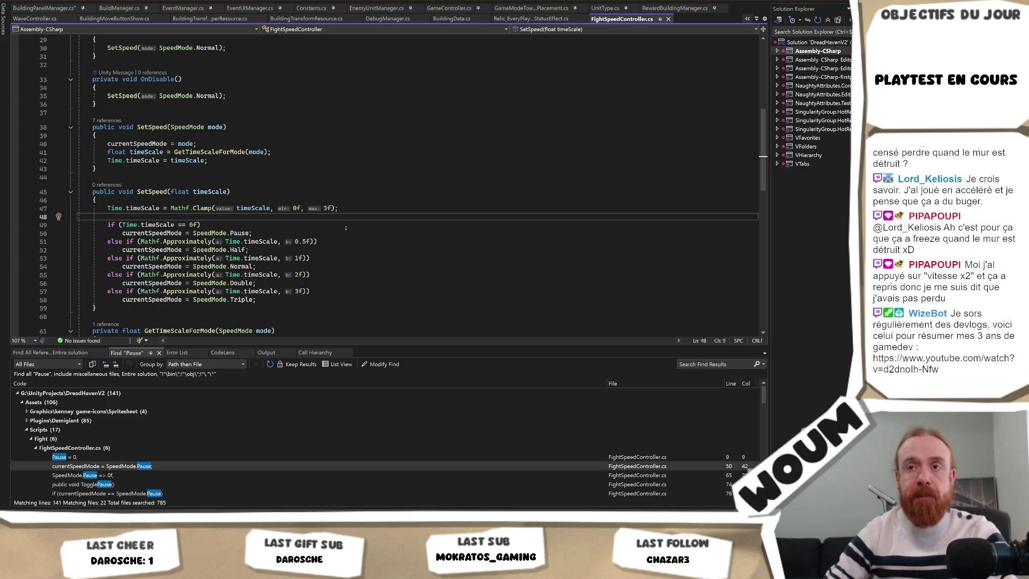
key("Return")
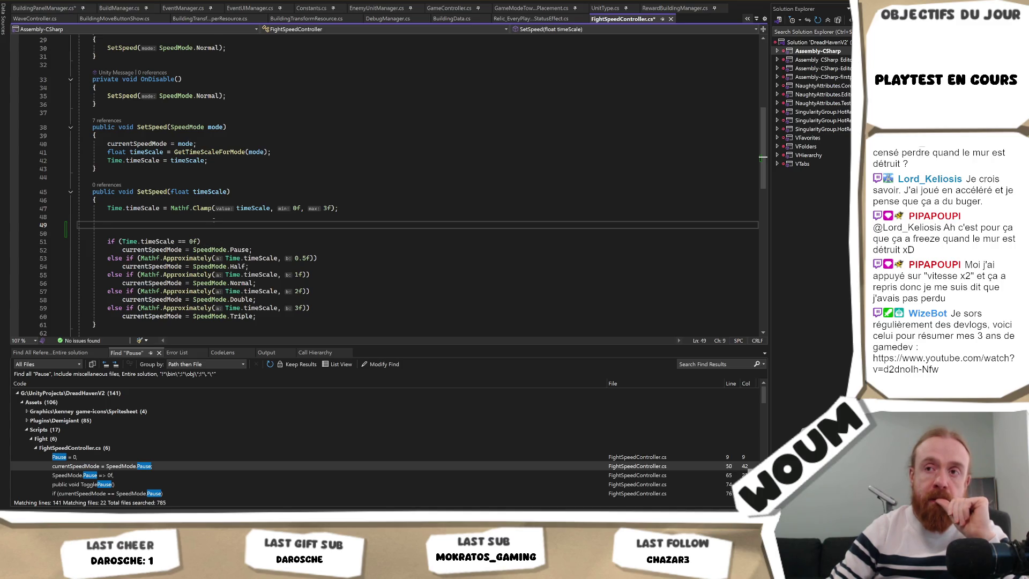
left_click(182, 250)
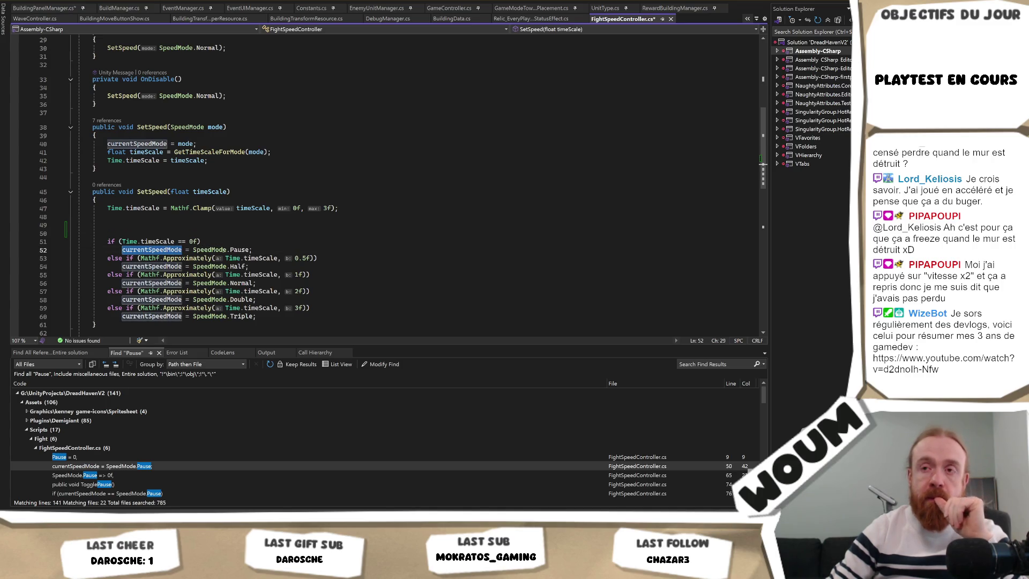
left_click(180, 223)
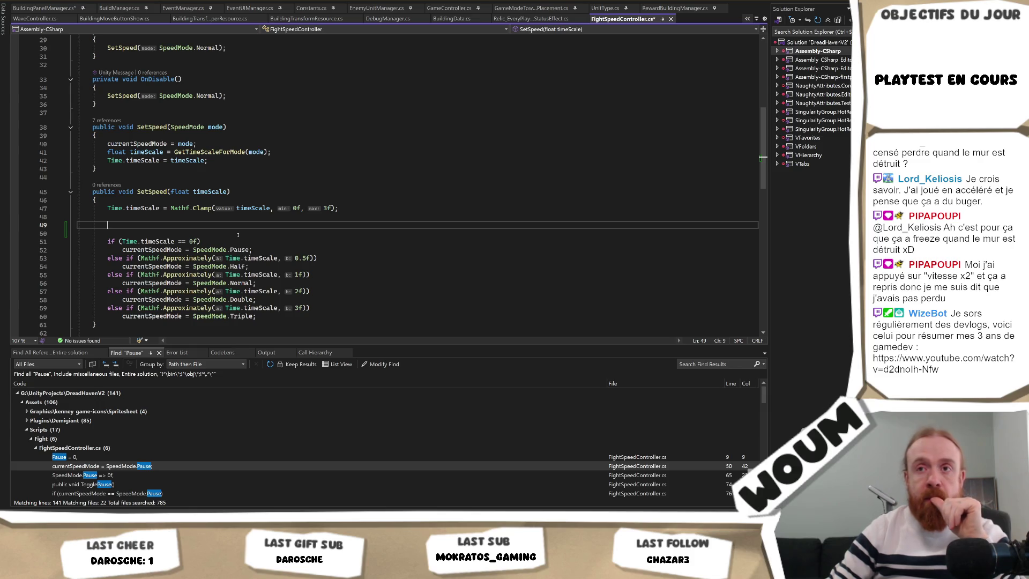
scroll(237, 235, "down", 1)
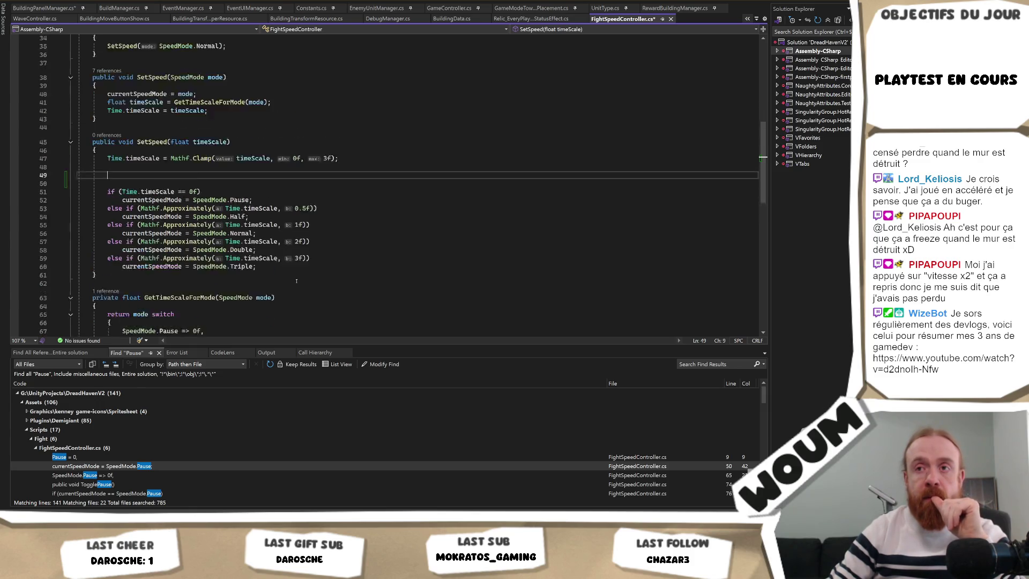
scroll(296, 282, "up", 1)
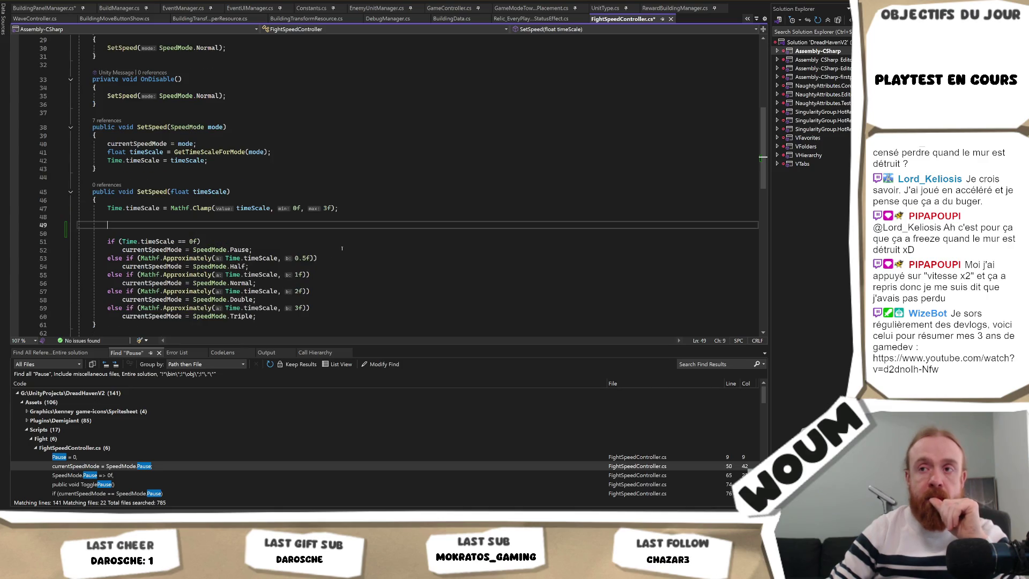
Step: Add an early-return guard whose mode check is currentSpeedMode != Pause
type("if(curren")
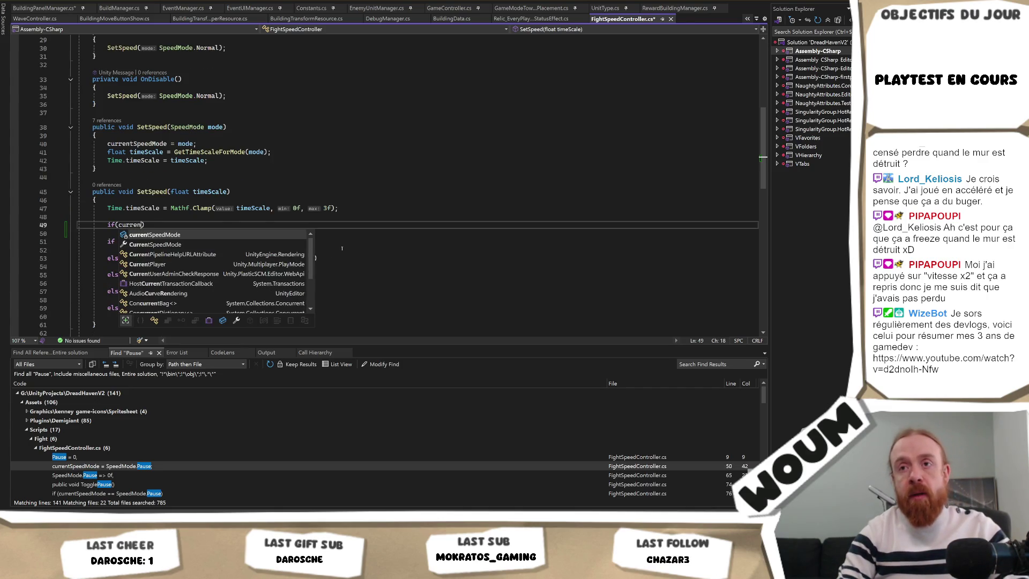
key("Tab")
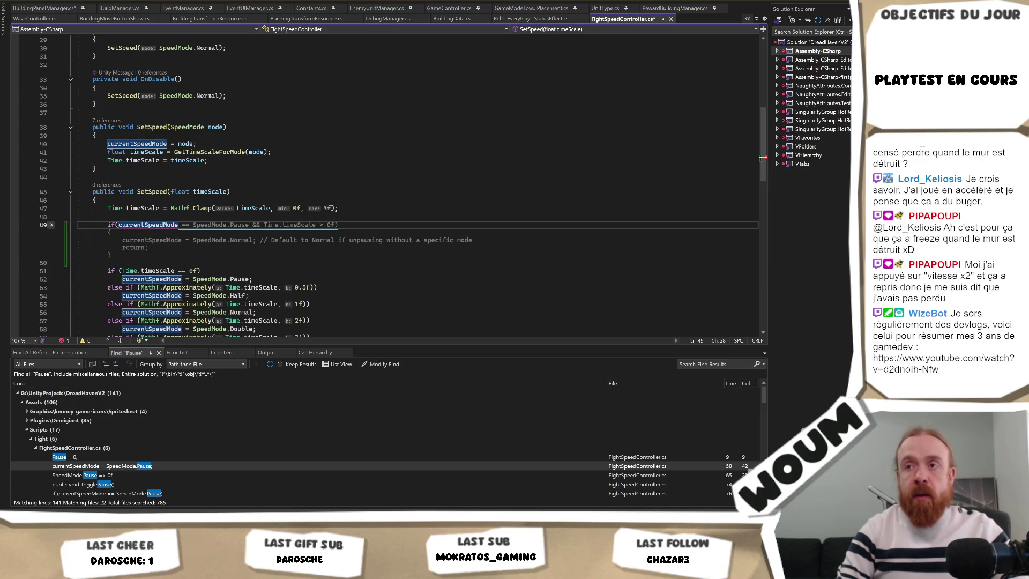
key("Tab")
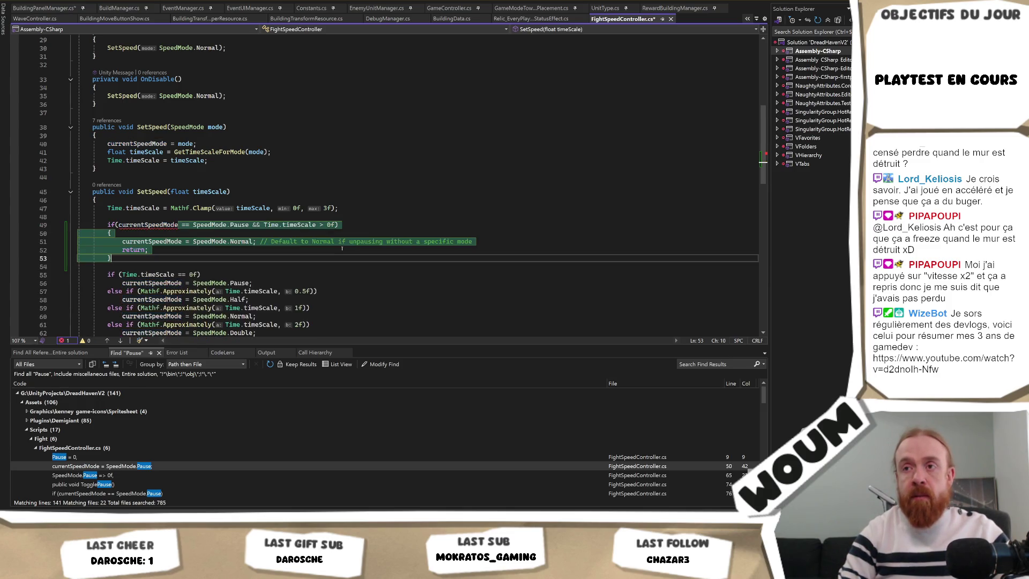
left_click_drag(109, 216, 320, 225)
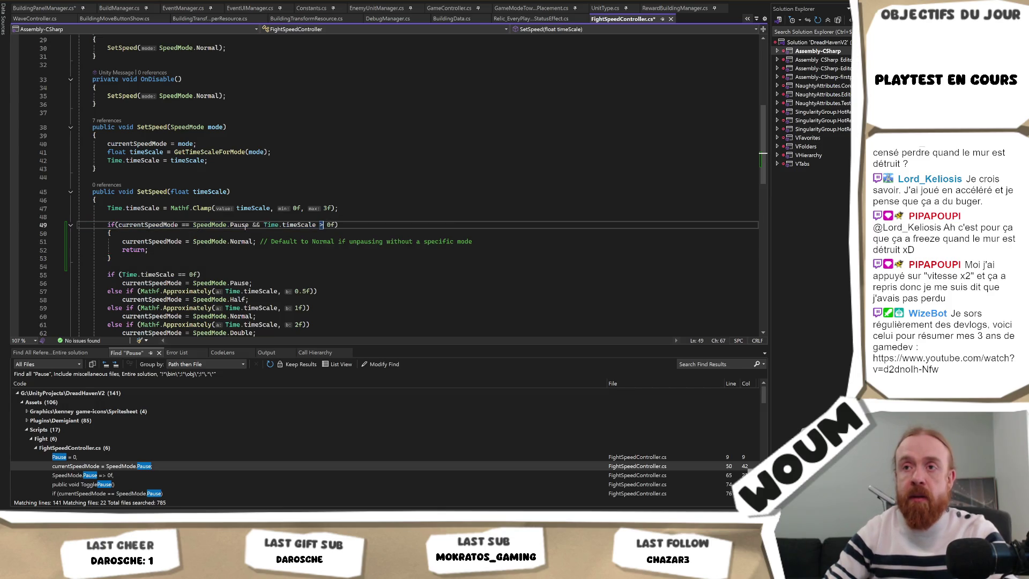
left_click(184, 224)
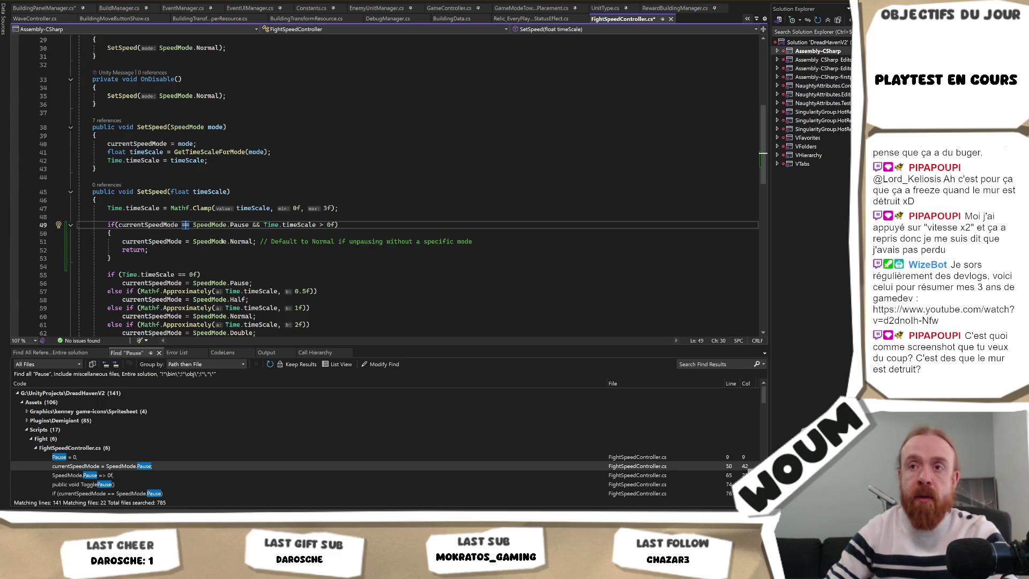
key("BackSpace")
type("!")
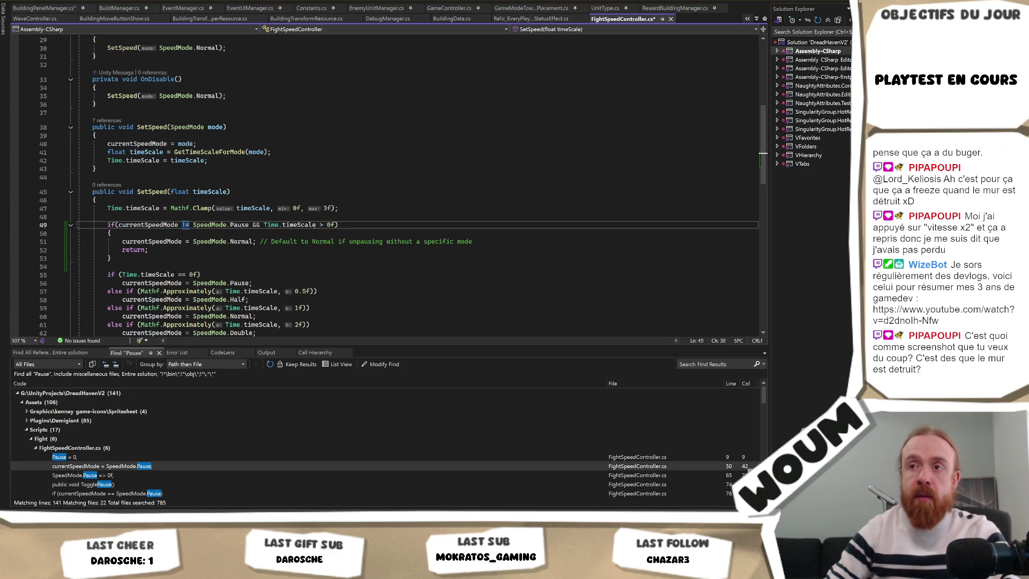
Step: Make the guard test Time.timeScale == 0f, remove the reset-to-Normal line, and save
left_click(336, 226)
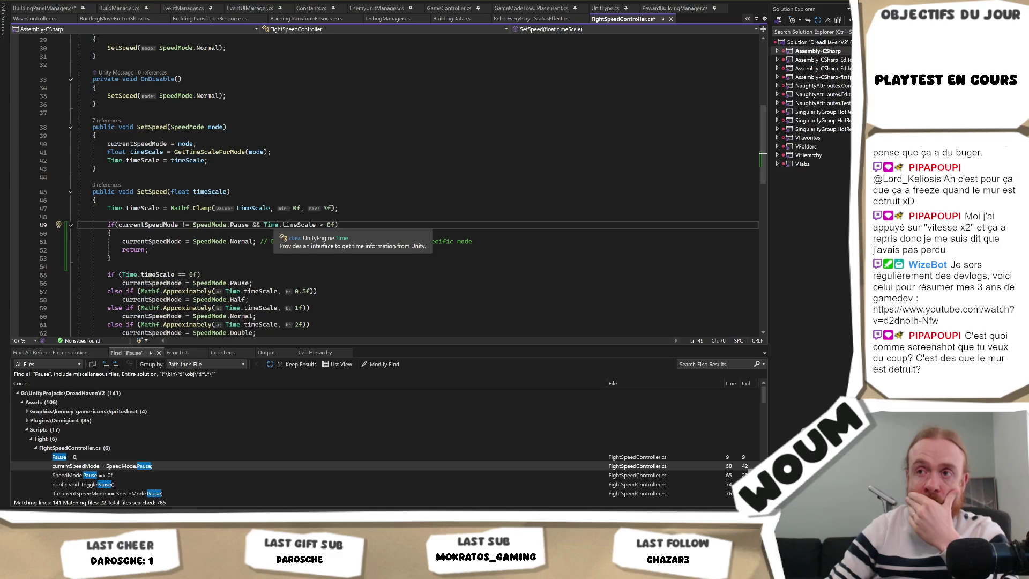
left_click(321, 225)
key("BackSpace")
type("==")
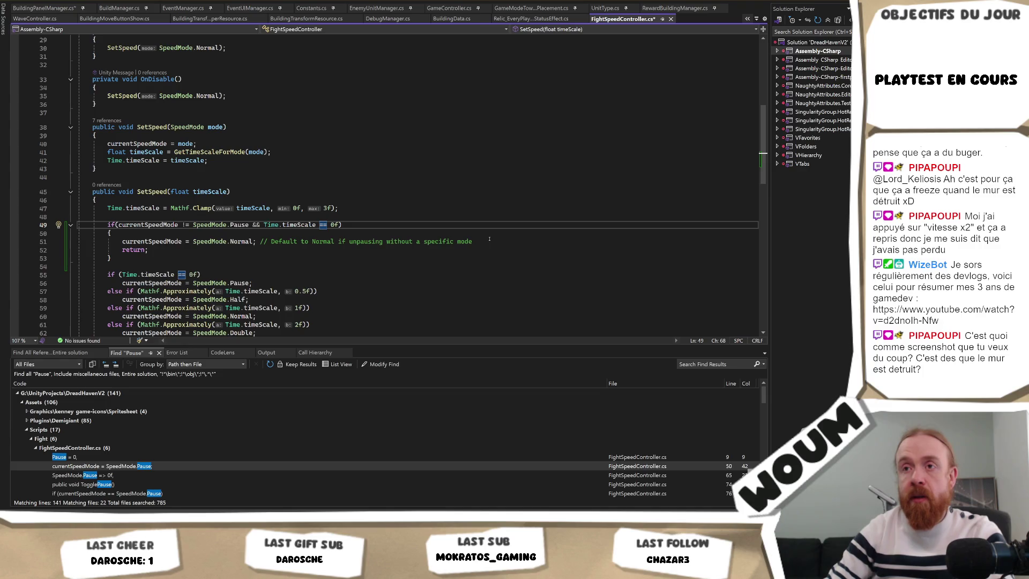
left_click_drag(490, 241, 439, 234)
key("BackSpace")
key("ctrl+s")
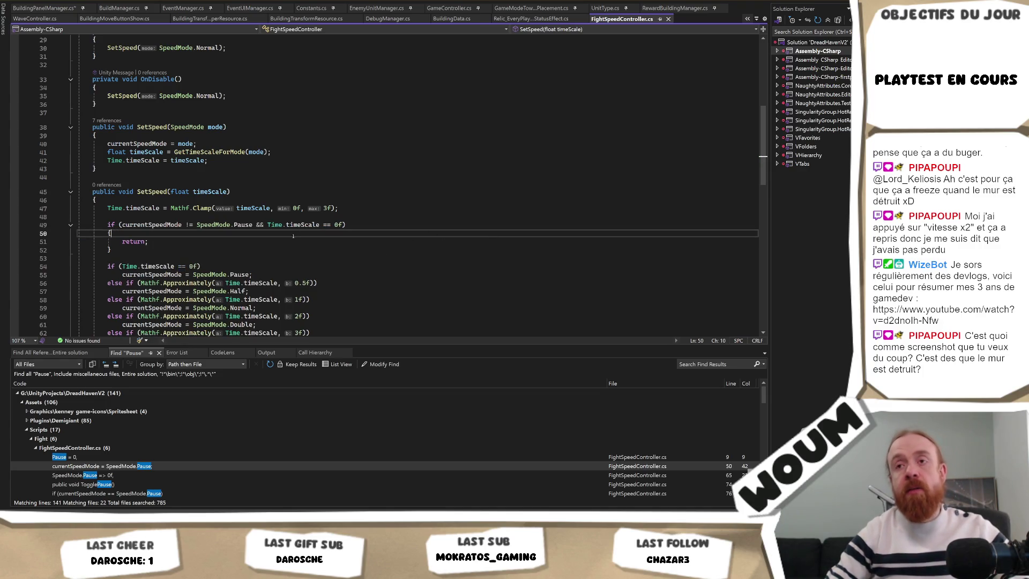
Step: Put the whole guard block on the clipboard for reuse at the start of SetSpeed(SpeedMode)
scroll(226, 249, "down", 2)
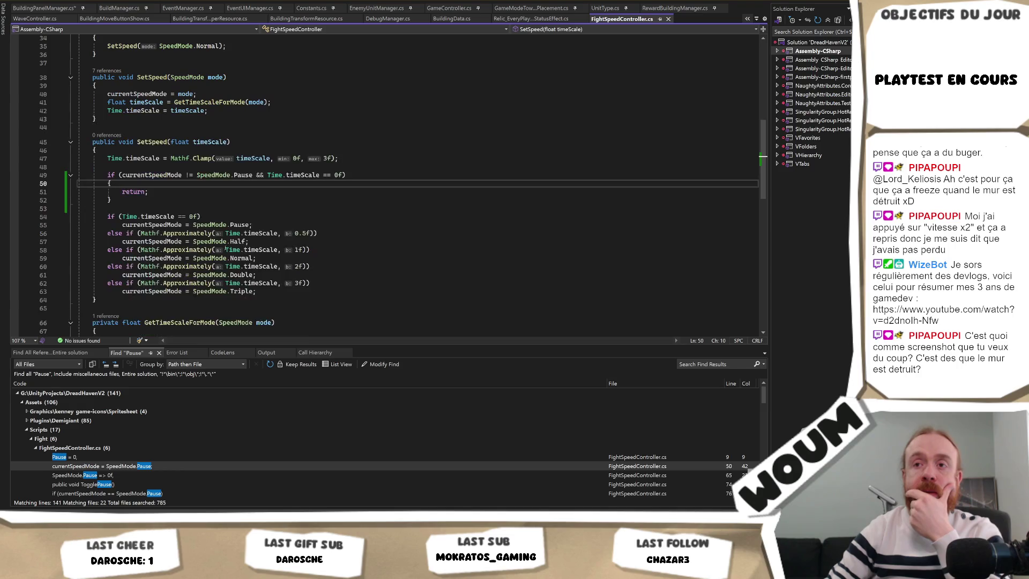
scroll(190, 227, "up", 2)
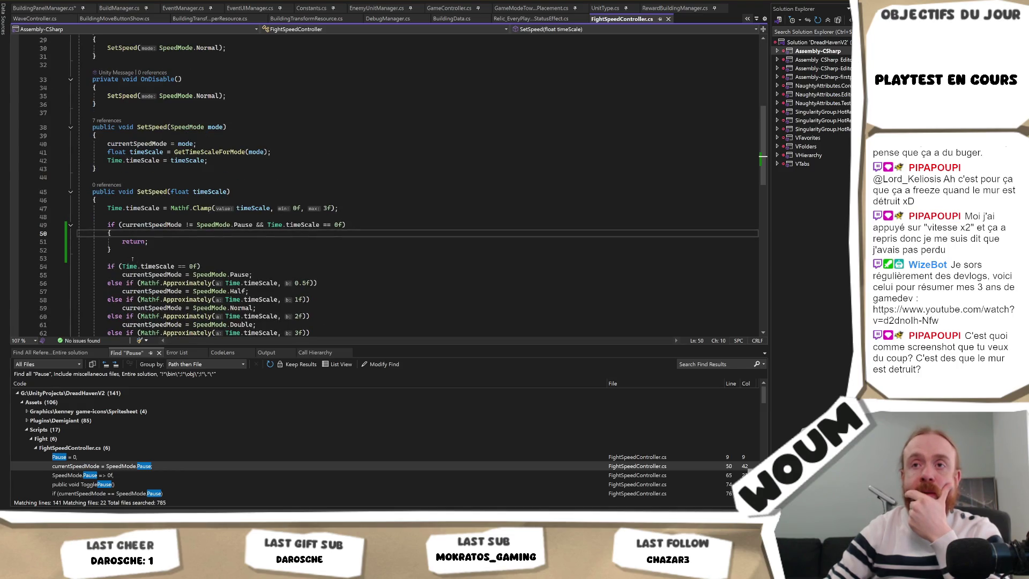
left_click_drag(130, 254, 108, 216)
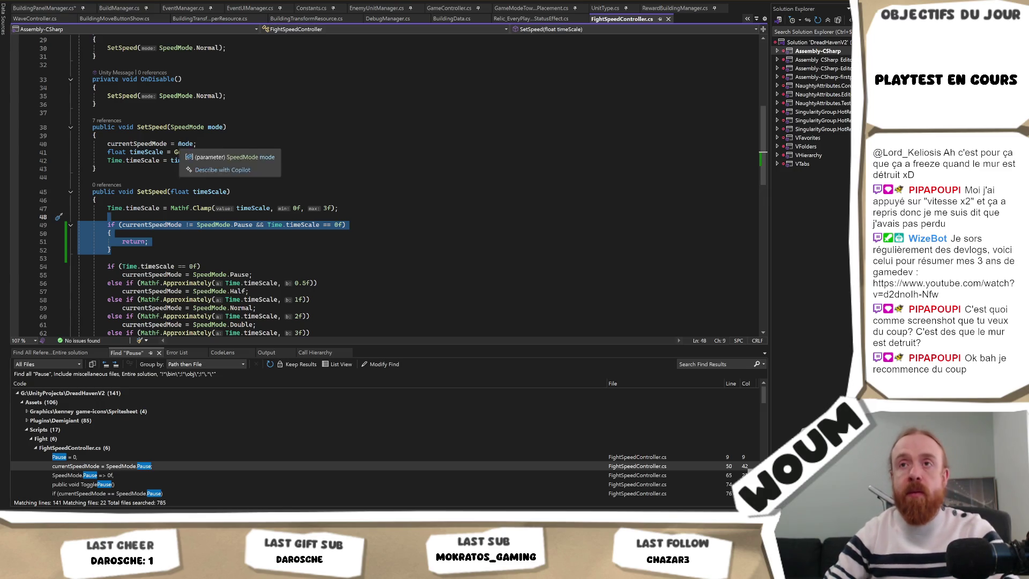
scroll(188, 161, "up", 3)
key("ctrl+x")
left_click(342, 210)
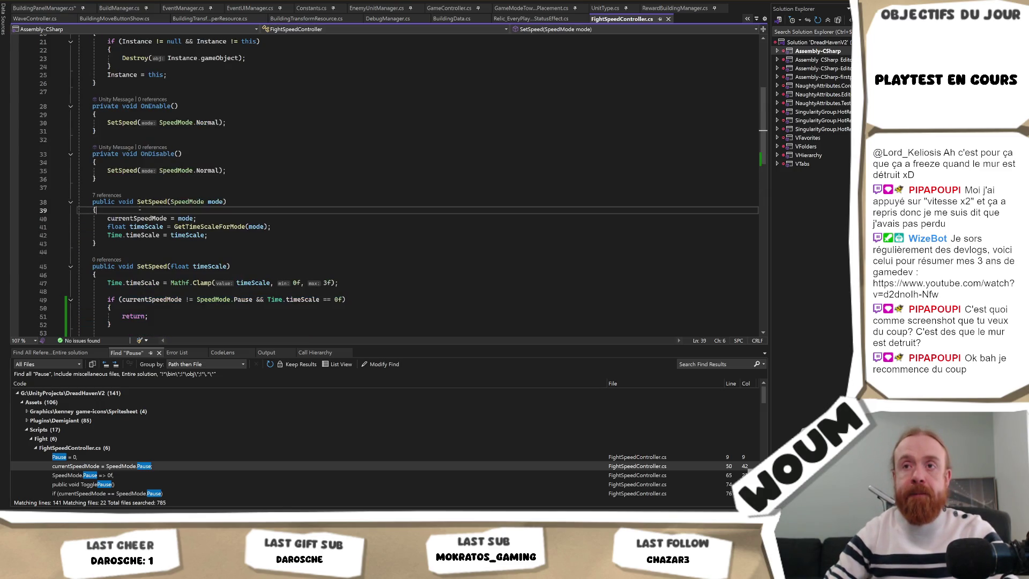
Step: Paste the Pause/zero-timeScale guard at the top of SetSpeed(SpeedMode mode) and save
key("Return")
key("ctrl+v")
key("ctrl+s")
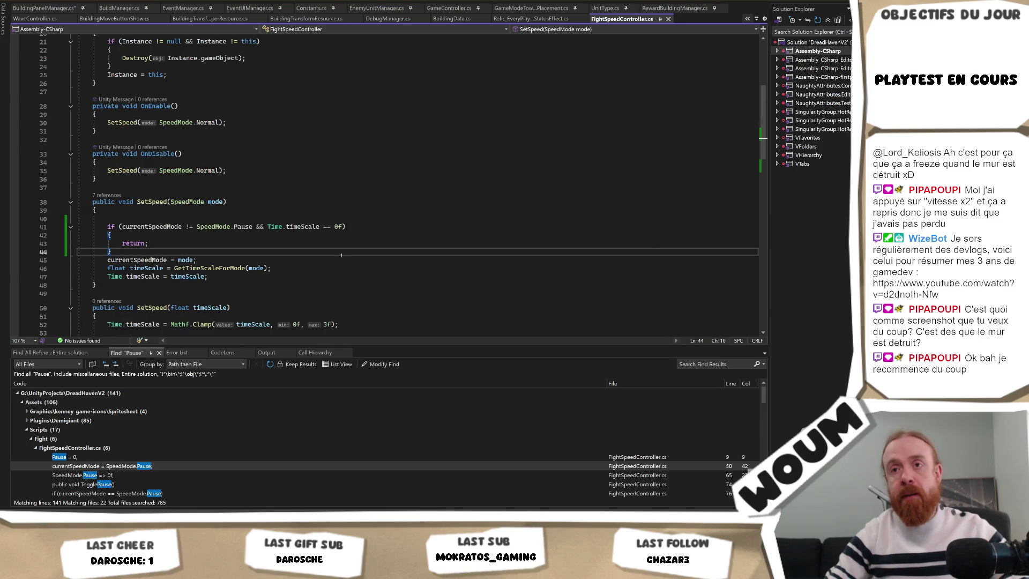
scroll(341, 255, "down", 3)
scroll(317, 266, "down", 7)
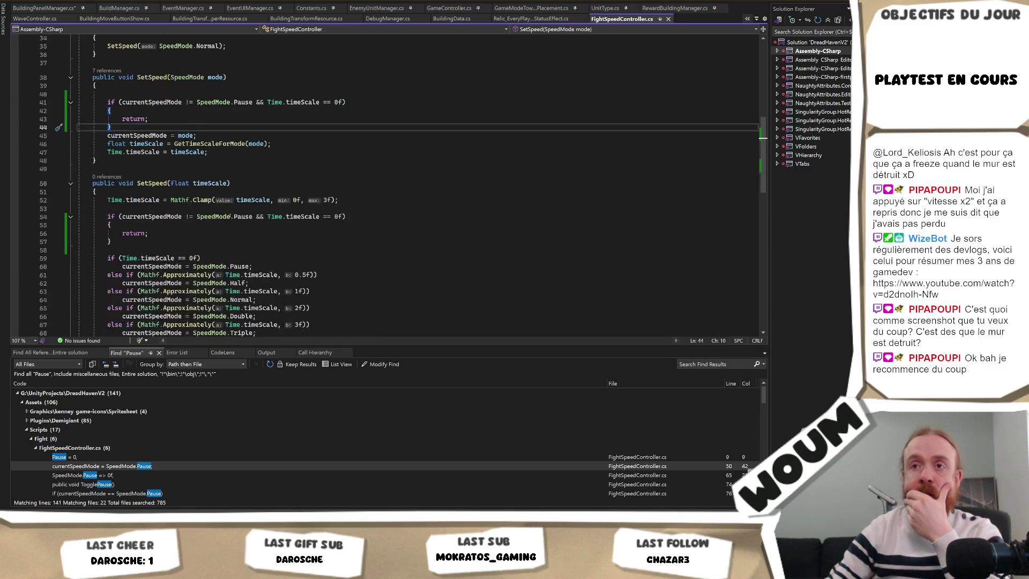
scroll(265, 244, "down", 5)
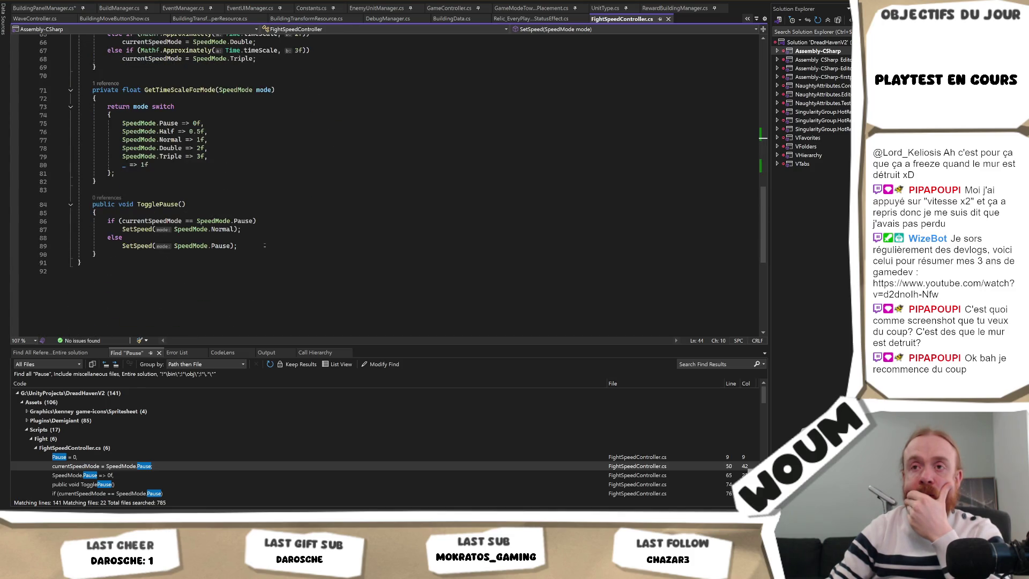
scroll(264, 245, "up", 4)
scroll(263, 245, "down", 2)
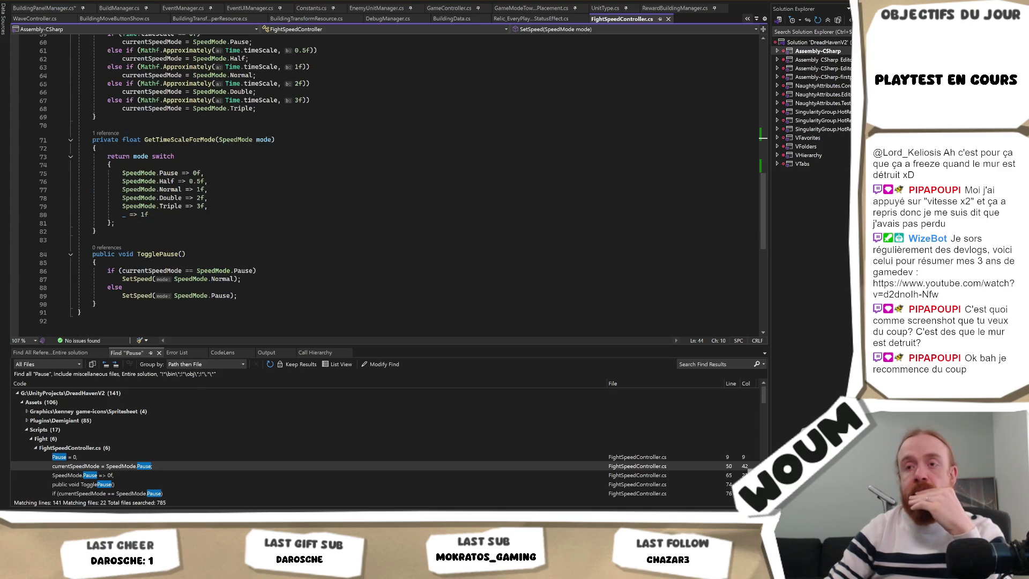
scroll(238, 165, "up", 6)
scroll(237, 165, "up", 1)
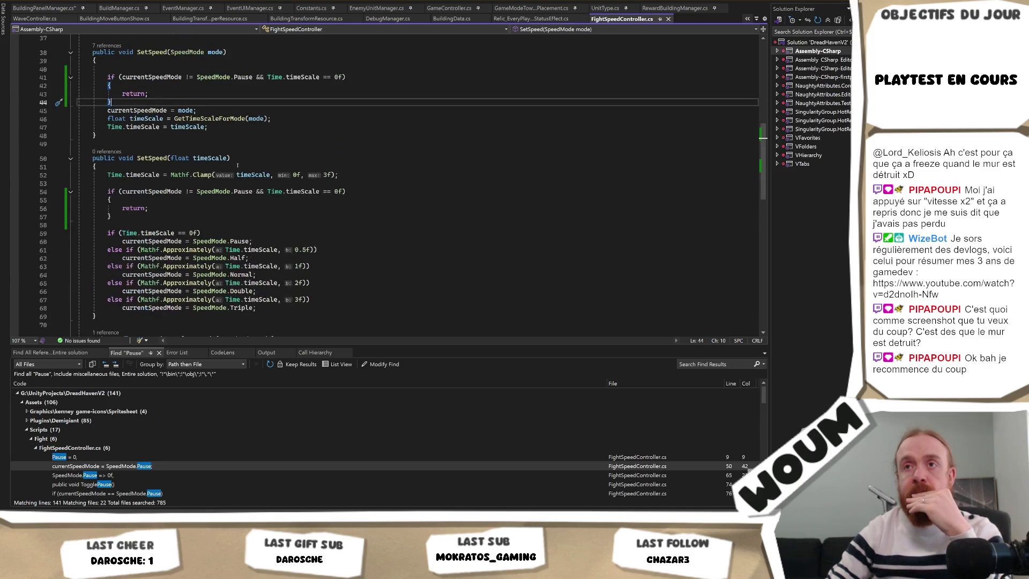
scroll(237, 166, "up", 2)
scroll(241, 187, "down", 3)
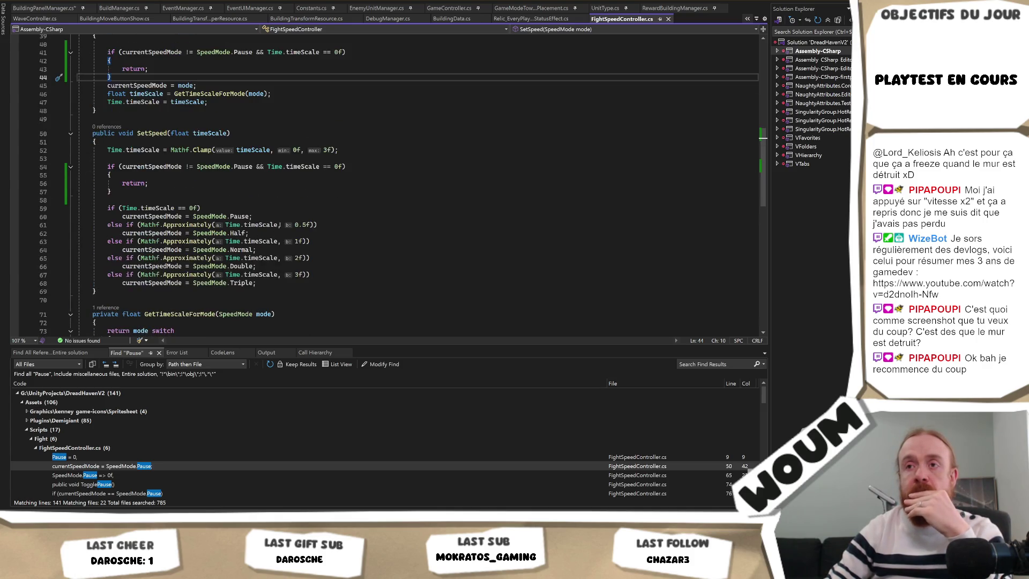
Step: Search the solution for 'Time.timeScale = 0f'
left_click_drag(279, 224, 225, 225)
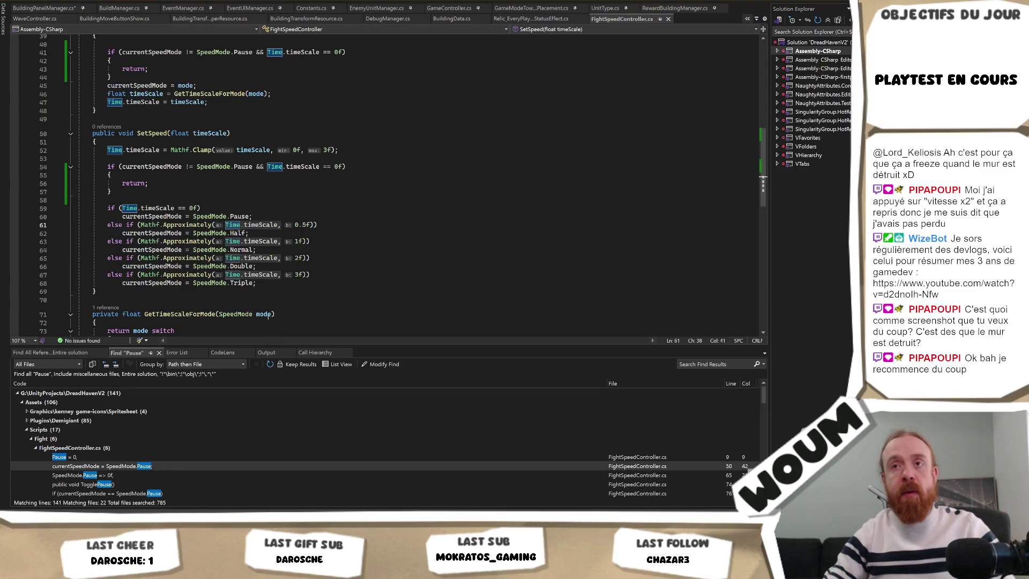
mouse_move(164, 225)
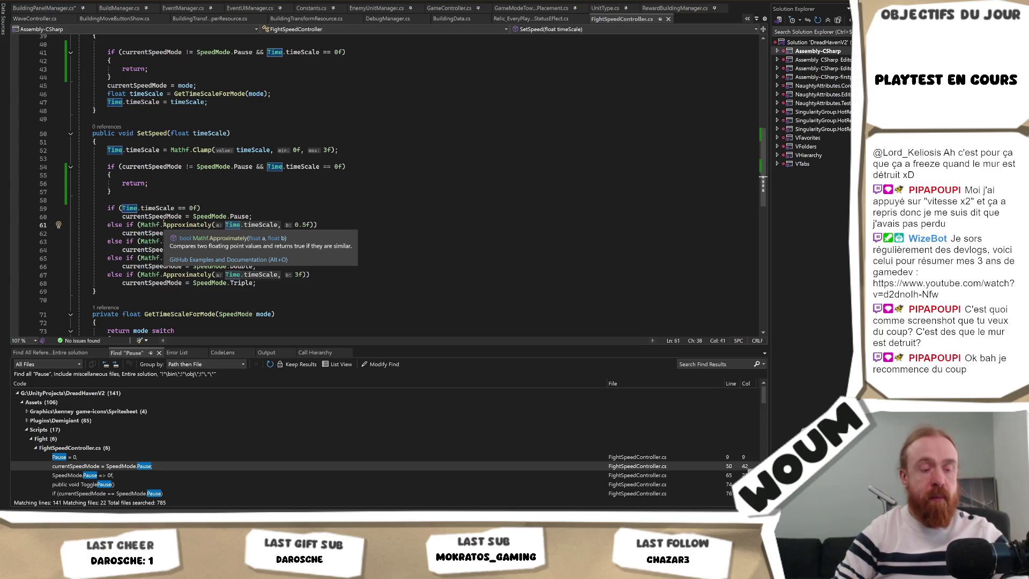
key("Return")
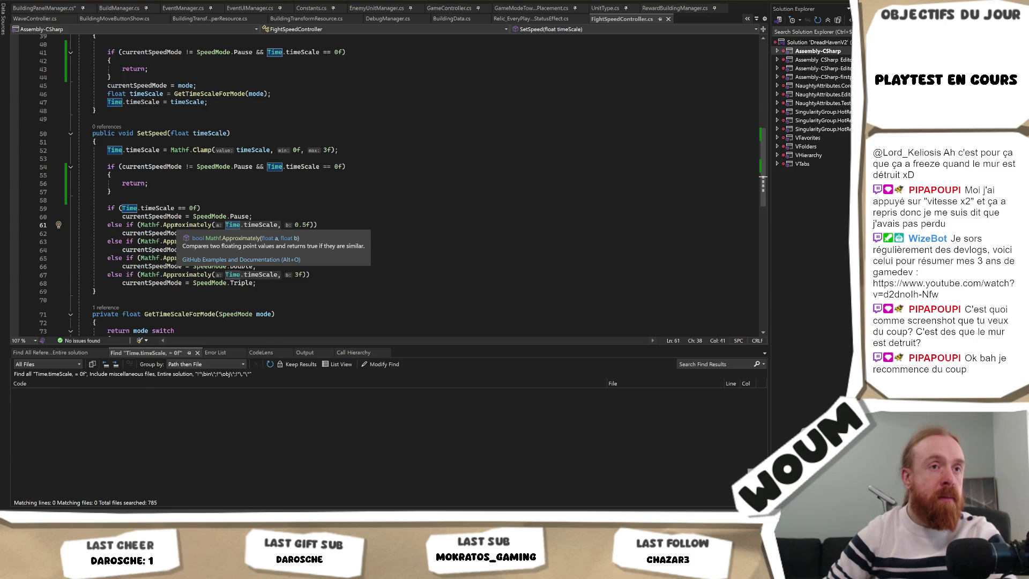
Step: Review Time.timeScale = 0f in GlobalWallHPManager's RemoveAllWallsAndTriggerGameOver, close it, return to Unity
key("Return")
double_click(77, 416)
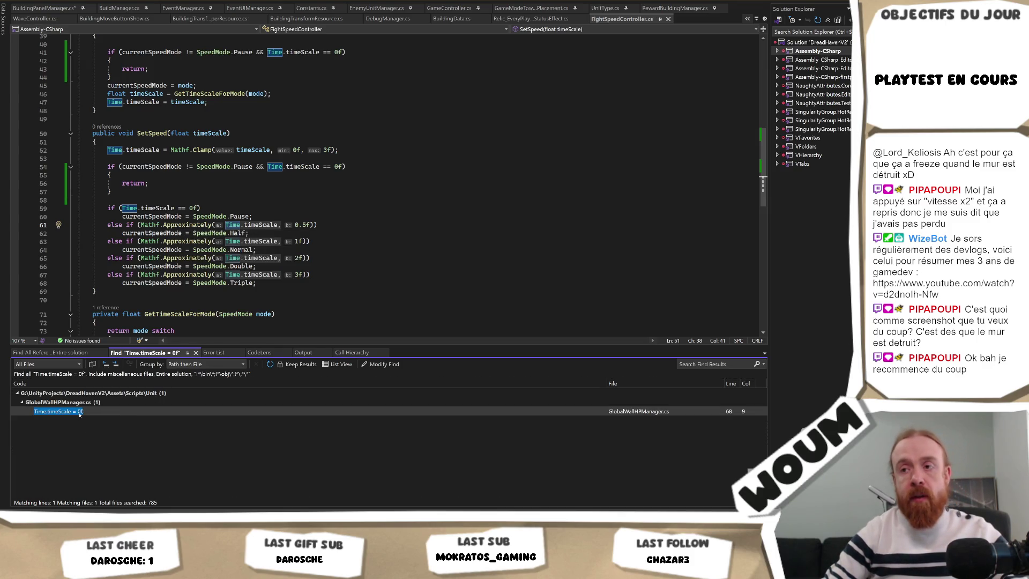
scroll(247, 426, "up", 1)
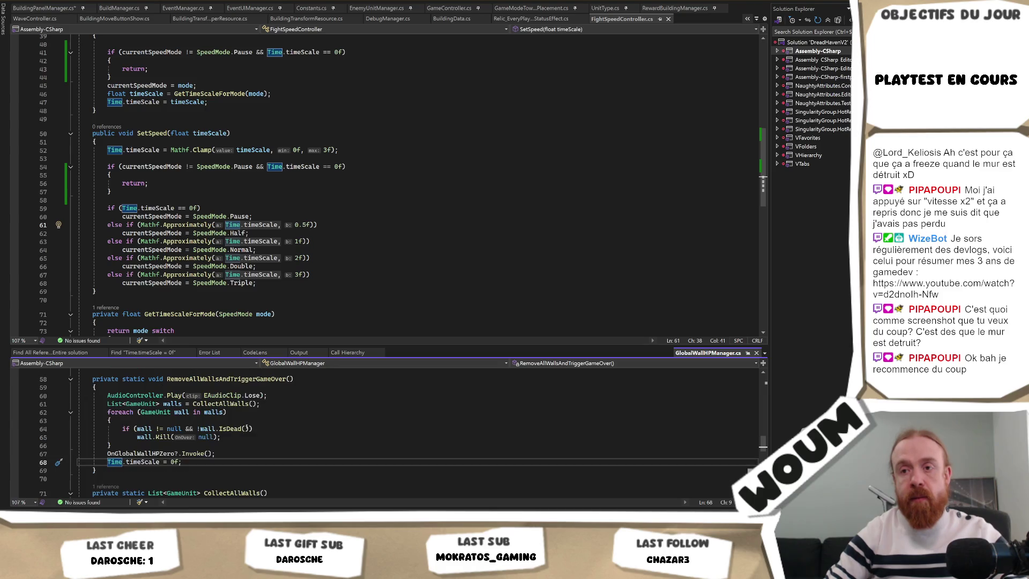
left_click(370, 262)
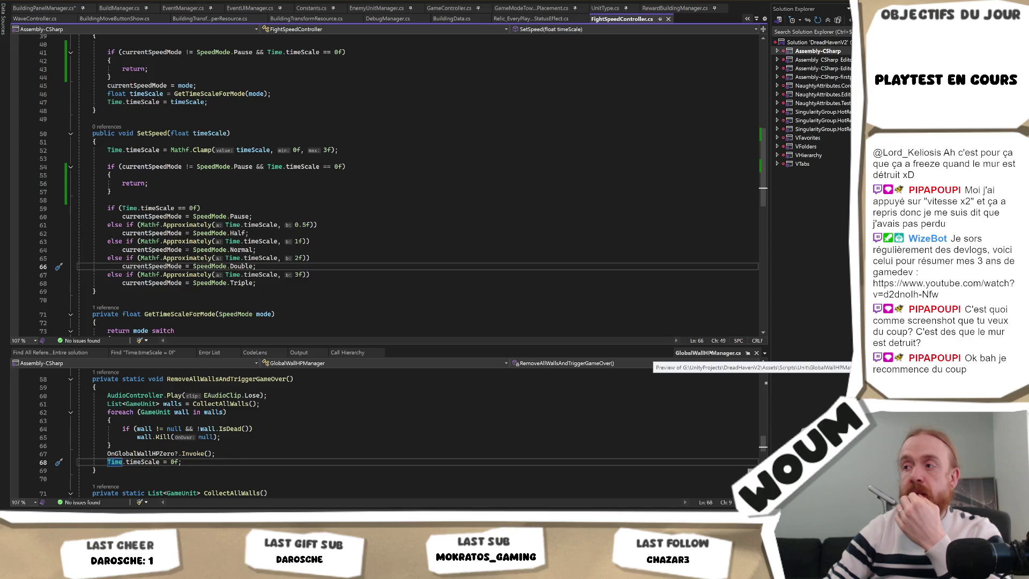
left_click(732, 353)
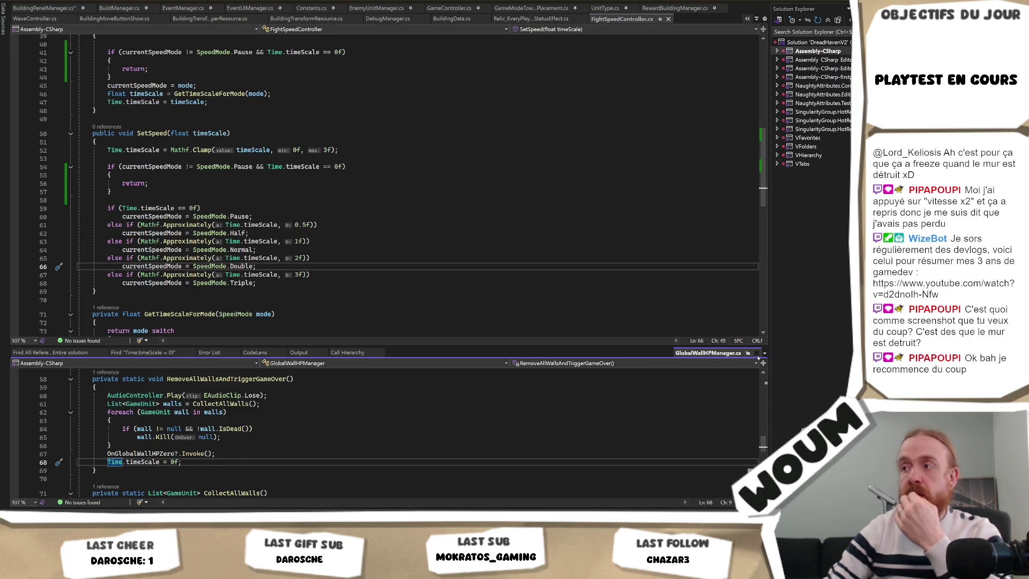
left_click(756, 353)
key("alt+Tab")
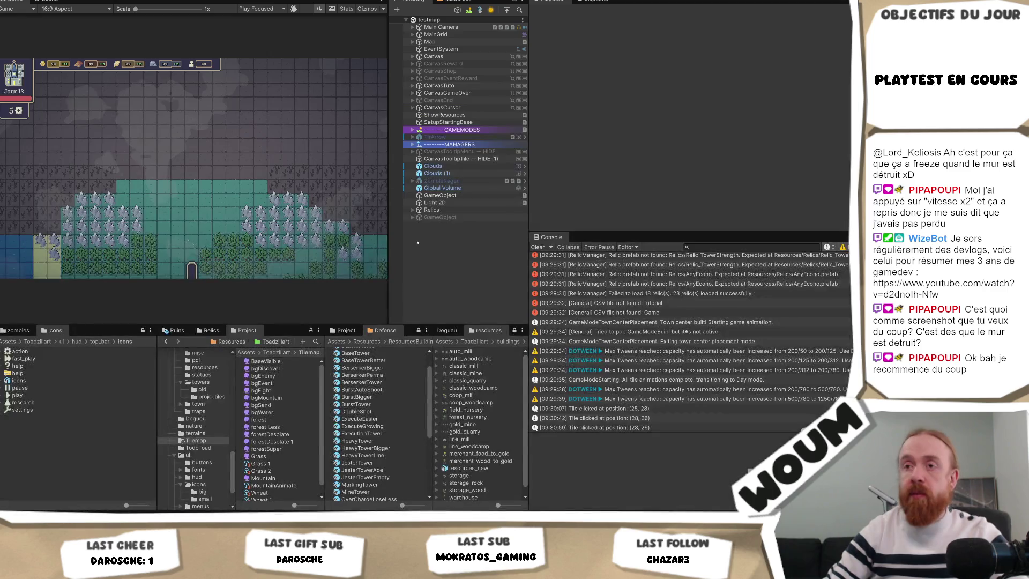
Step: Widen the Game view and build the project into the v0_01a folder
mouse_move(389, 262)
left_mouse_down()
mouse_move(470, 268)
mouse_move(433, 271)
left_mouse_up()
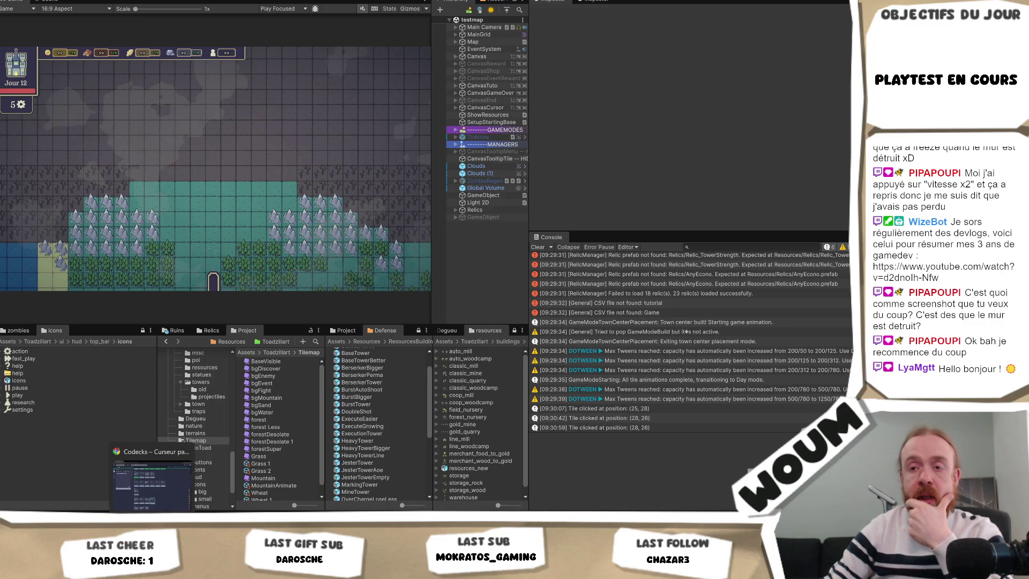
mouse_move(111, 567)
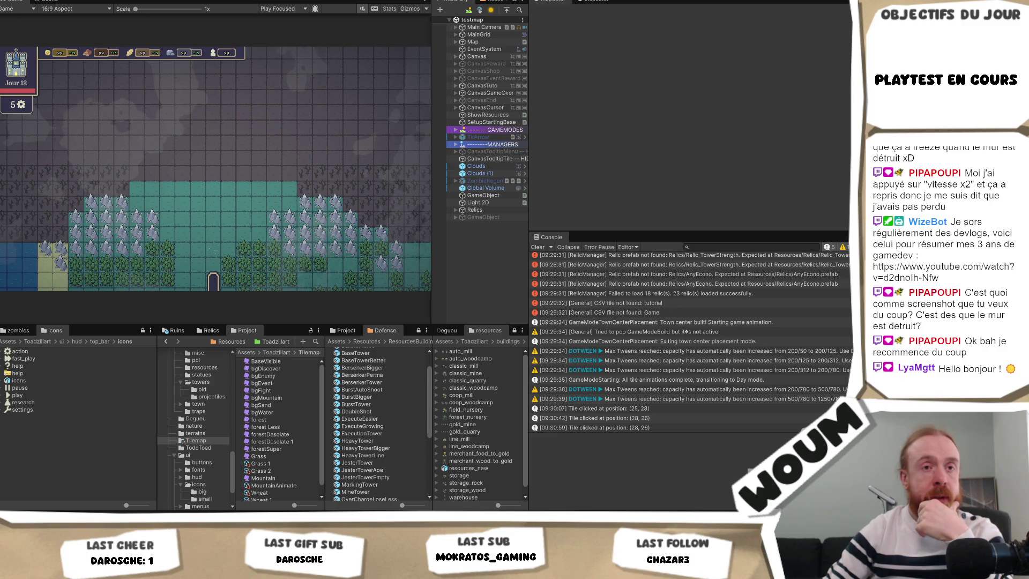
key("ctrl+b")
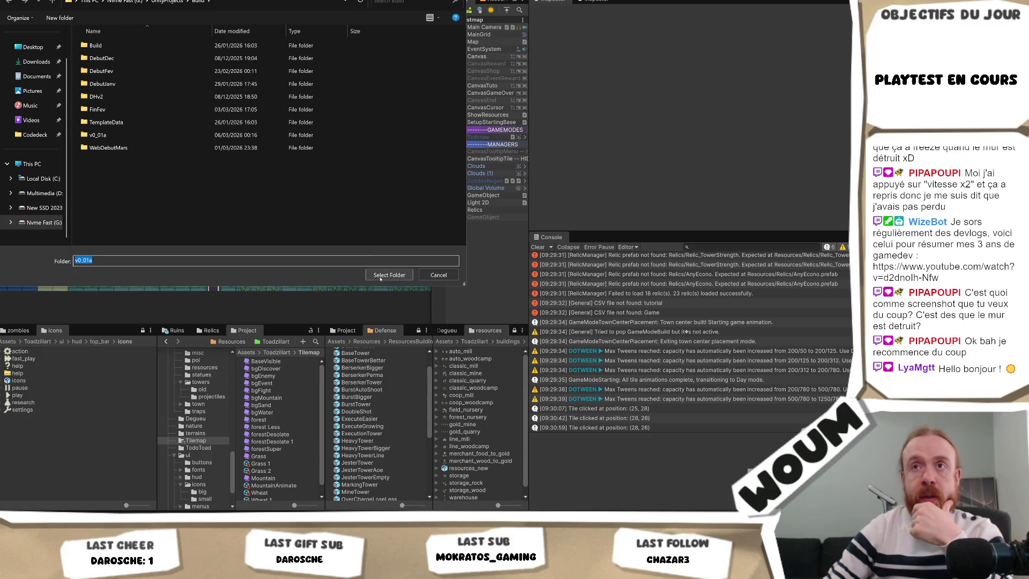
left_click(381, 276)
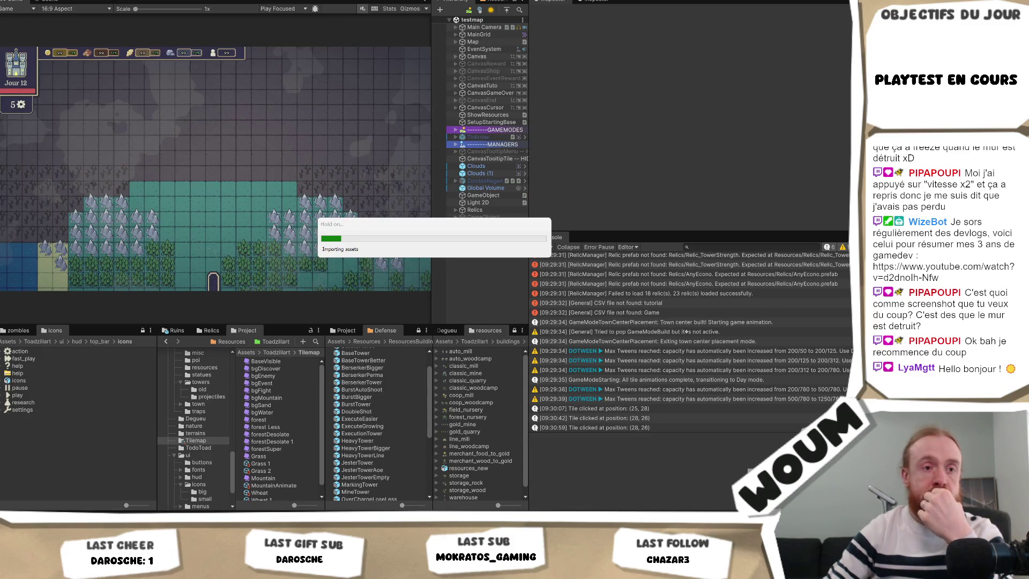
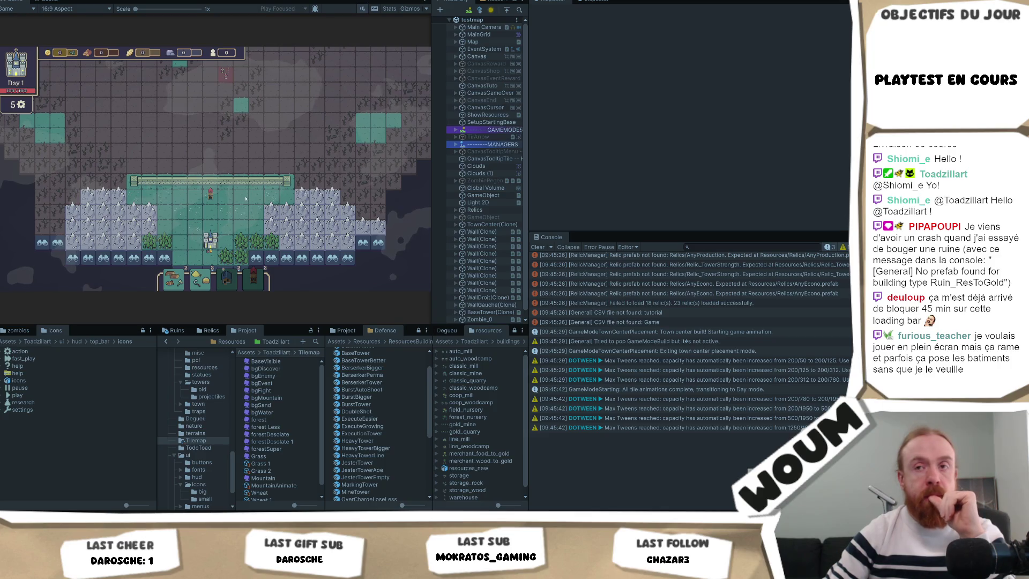
Step: Start moving the tower, pause and resume the game twice, then stop the playtest
left_click(210, 194)
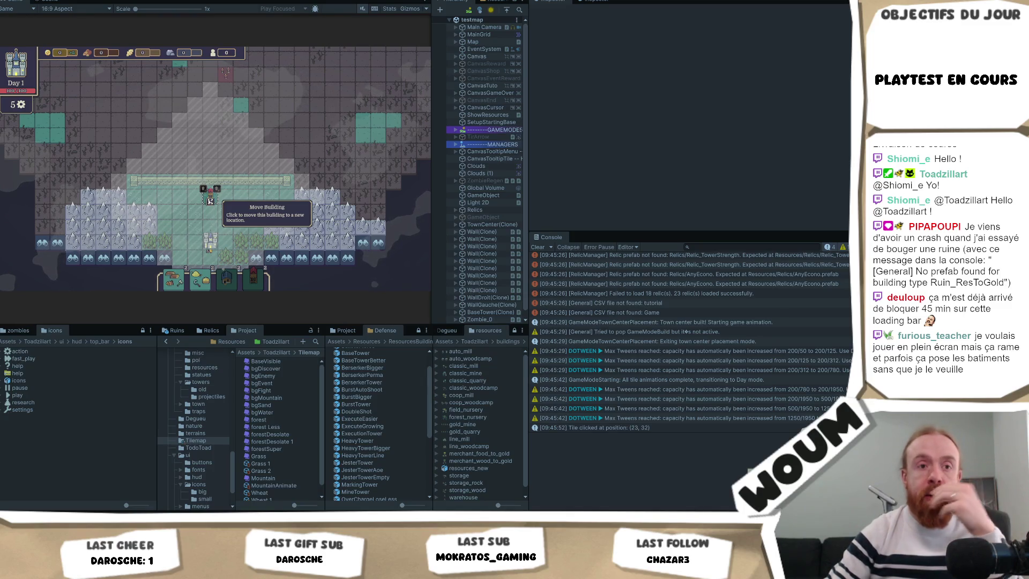
left_click(211, 201)
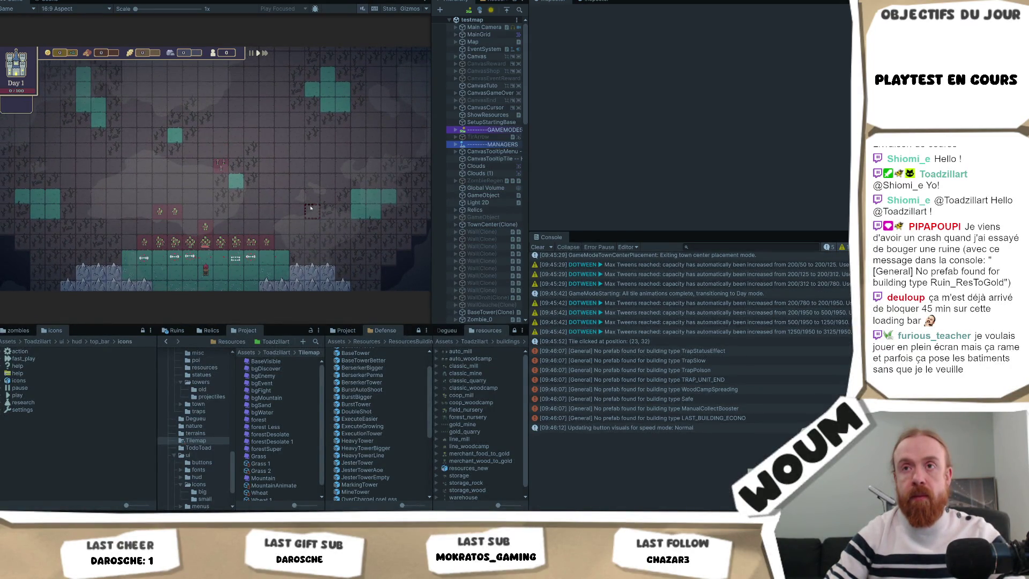
left_click(252, 53)
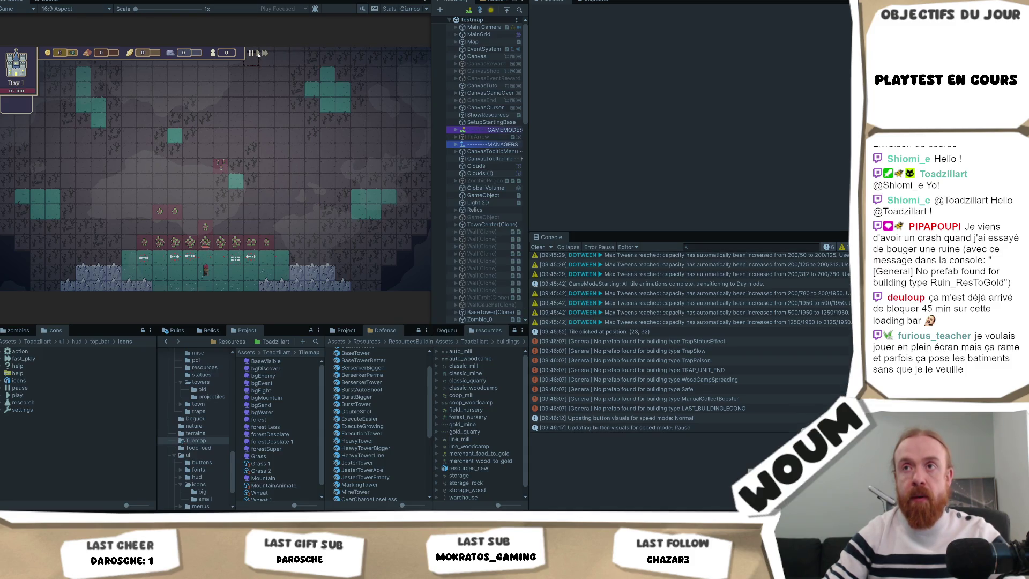
left_click(258, 53)
left_click(251, 53)
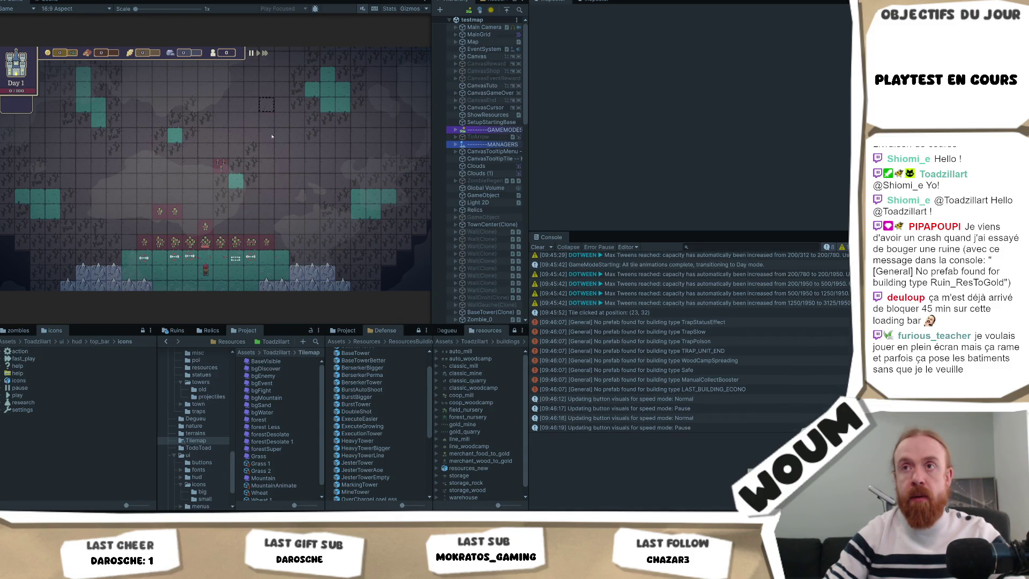
left_click(258, 53)
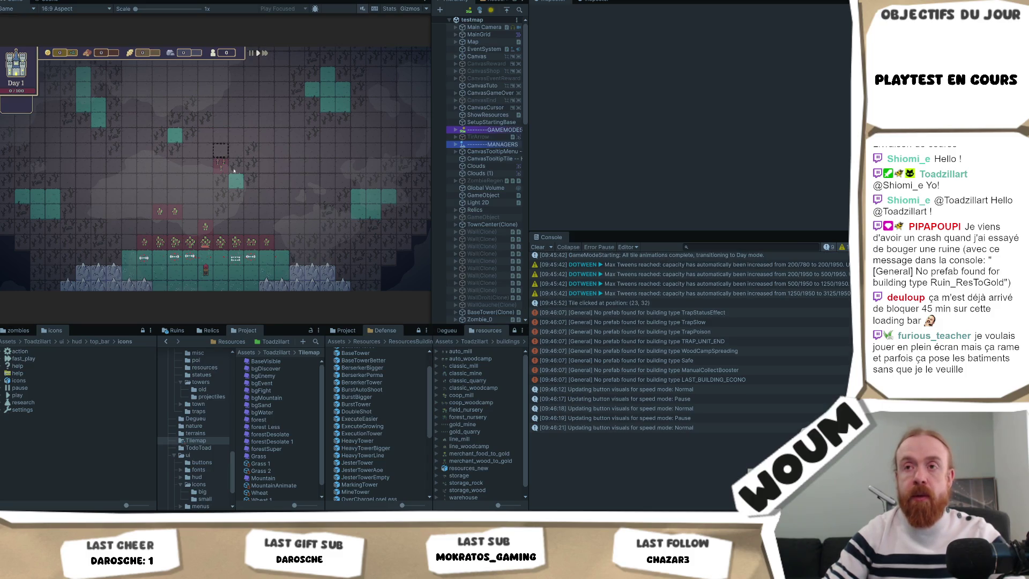
key("ctrl+p")
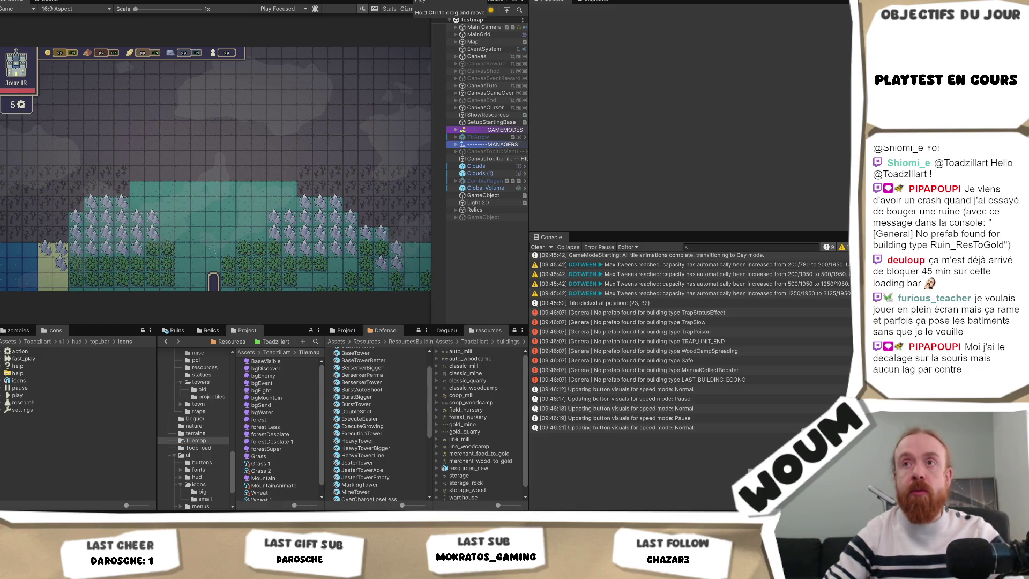
Step: Relaunch Play mode with Ctrl+P so the Jour 12 map loads
key("ctrl+p")
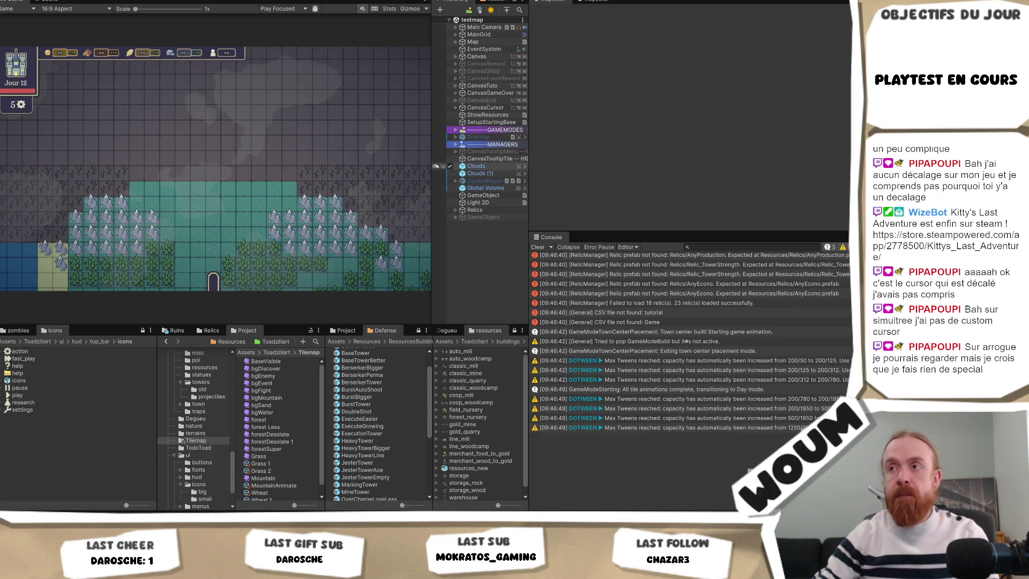
Step: Widen the Hierarchy and expand MANAGERS > Base
key("alt+Tab")
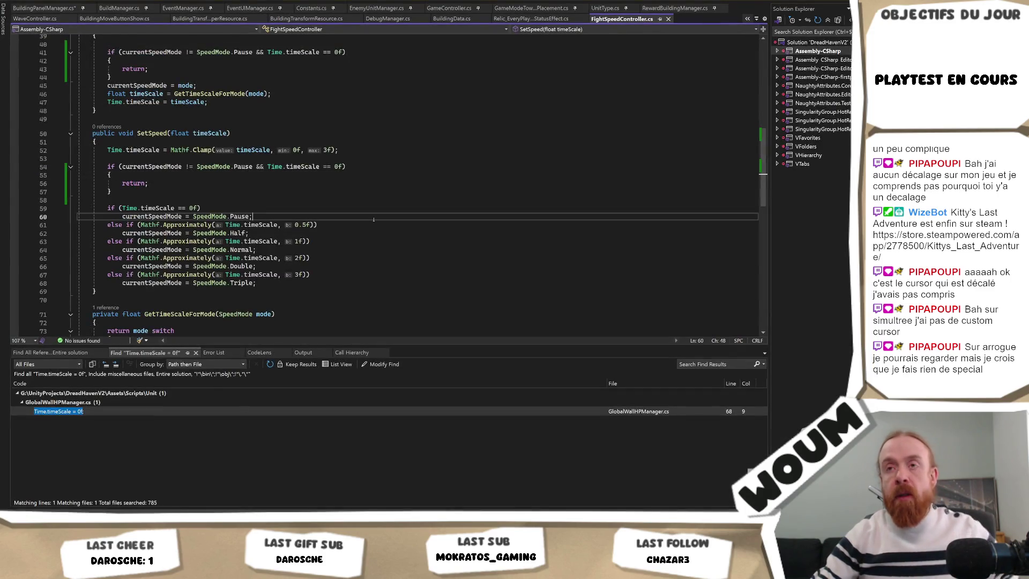
key("alt+Tab")
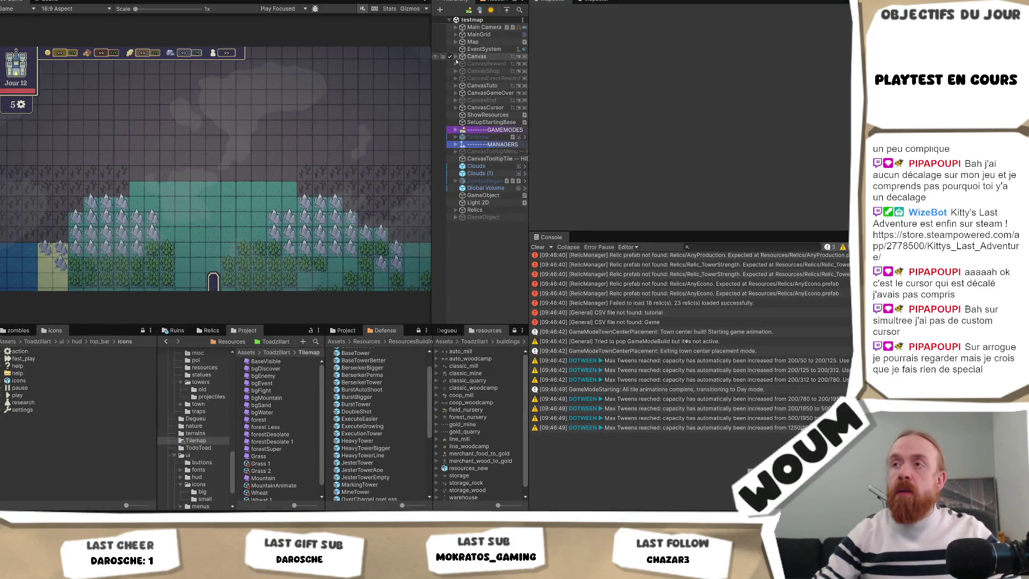
left_click_drag(433, 77, 325, 100)
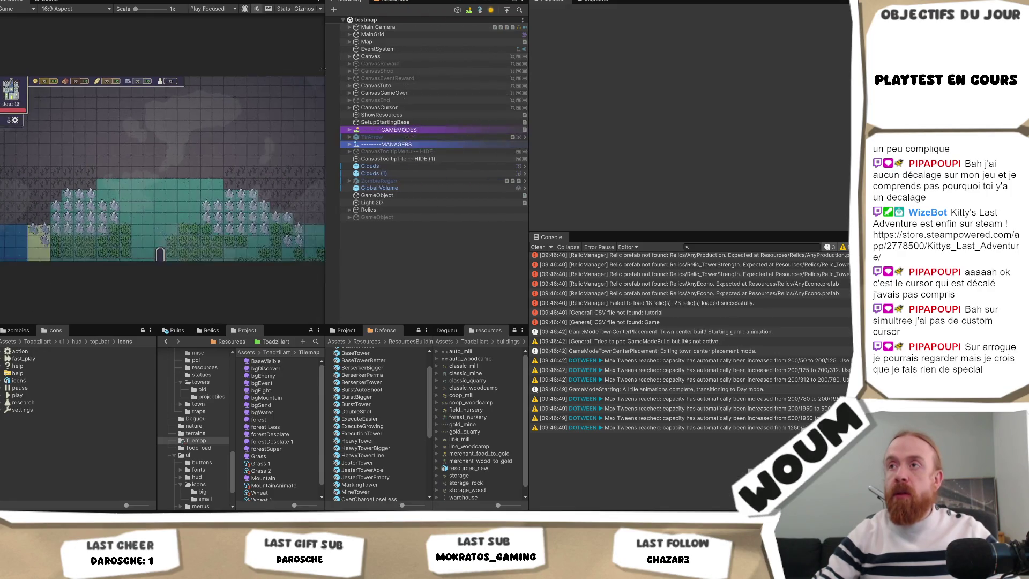
left_click(350, 144)
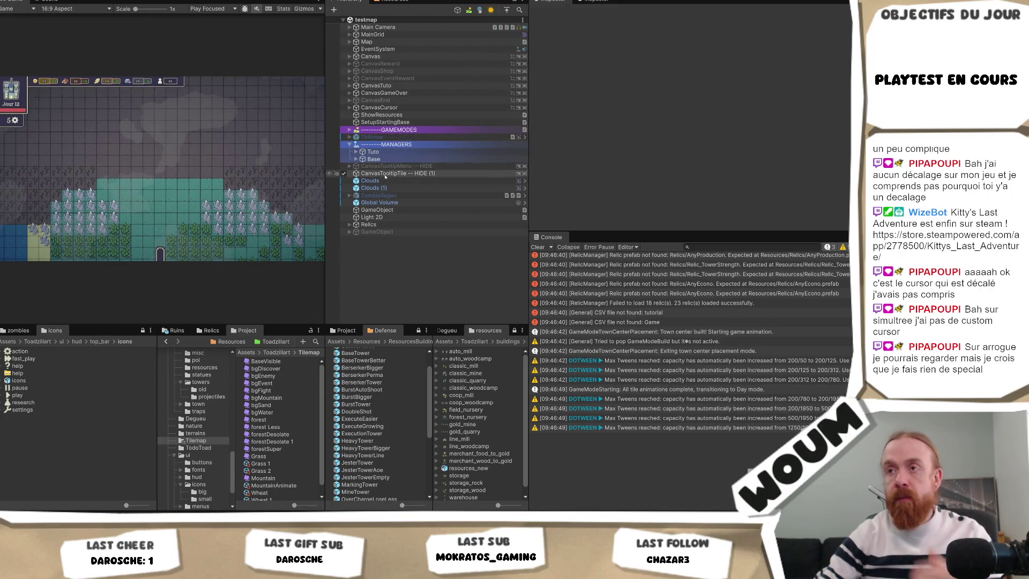
left_click(356, 159)
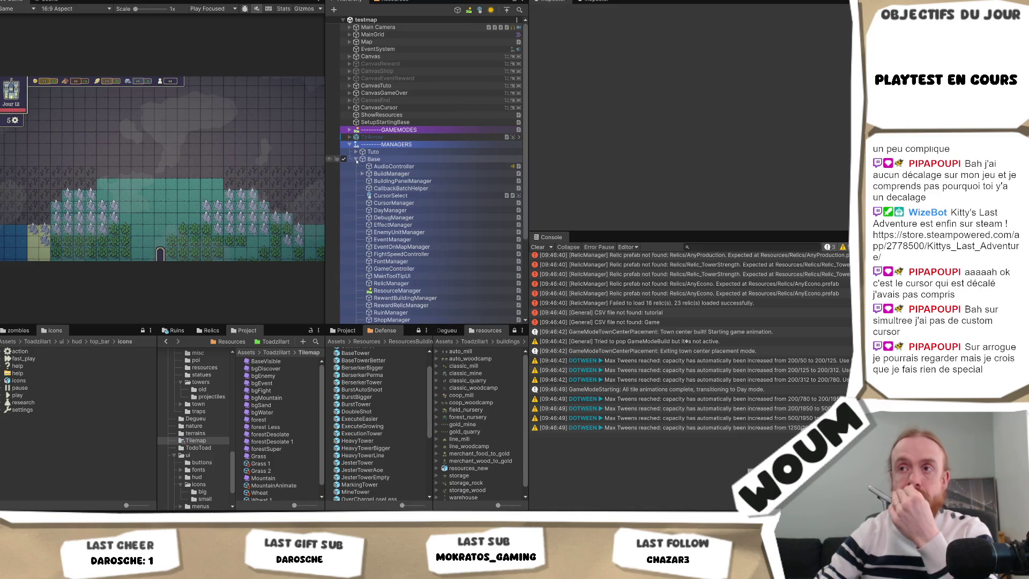
Step: Select CursorManager and open its script in Visual Studio from the Inspector
left_click(426, 196)
left_click(429, 202)
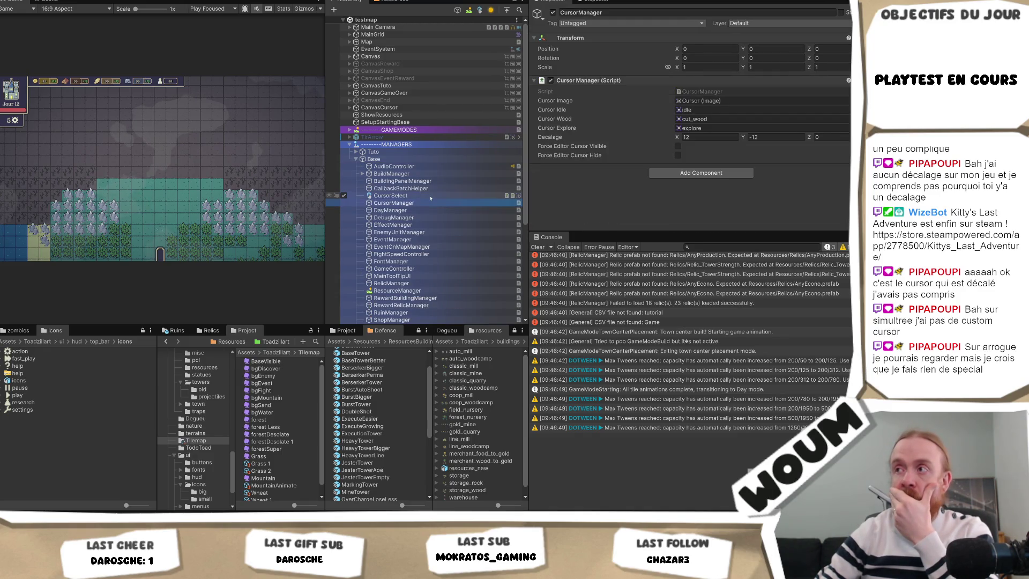
left_click(725, 92)
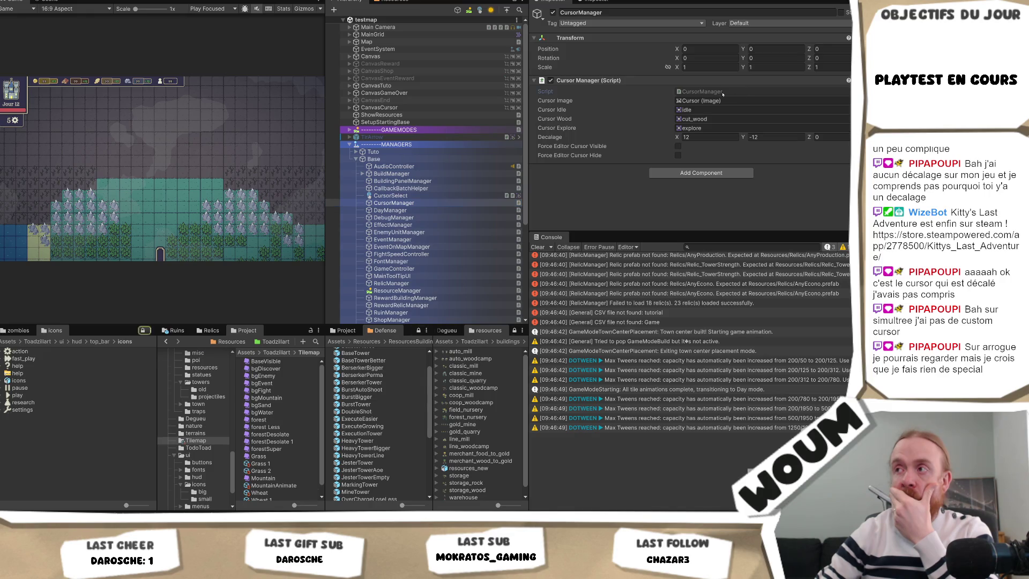
double_click(721, 94)
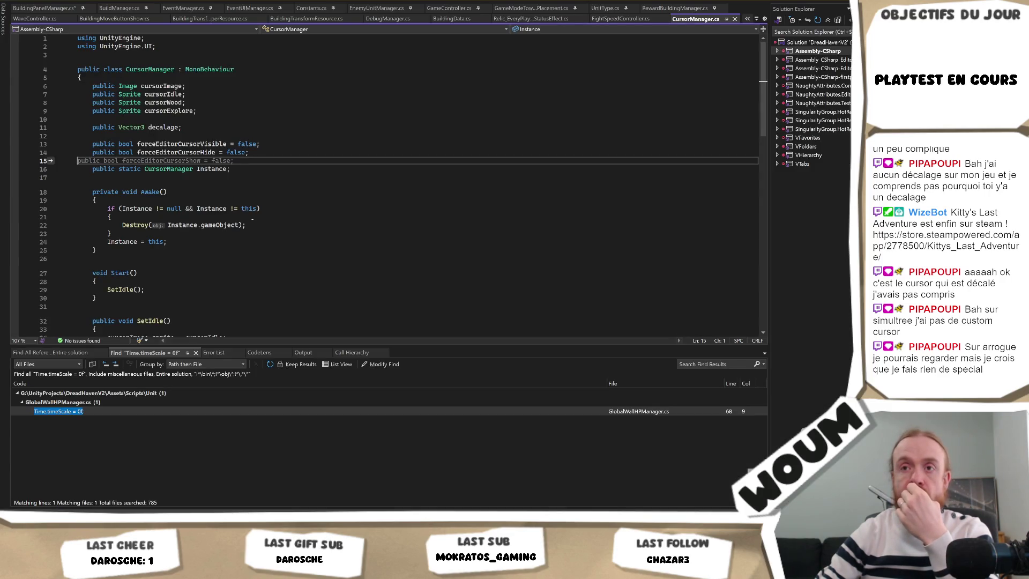
Step: Read CursorManager.cs down to Update()'s image width/height and mousePos lines, then return to Unity
scroll(294, 233, "down", 7)
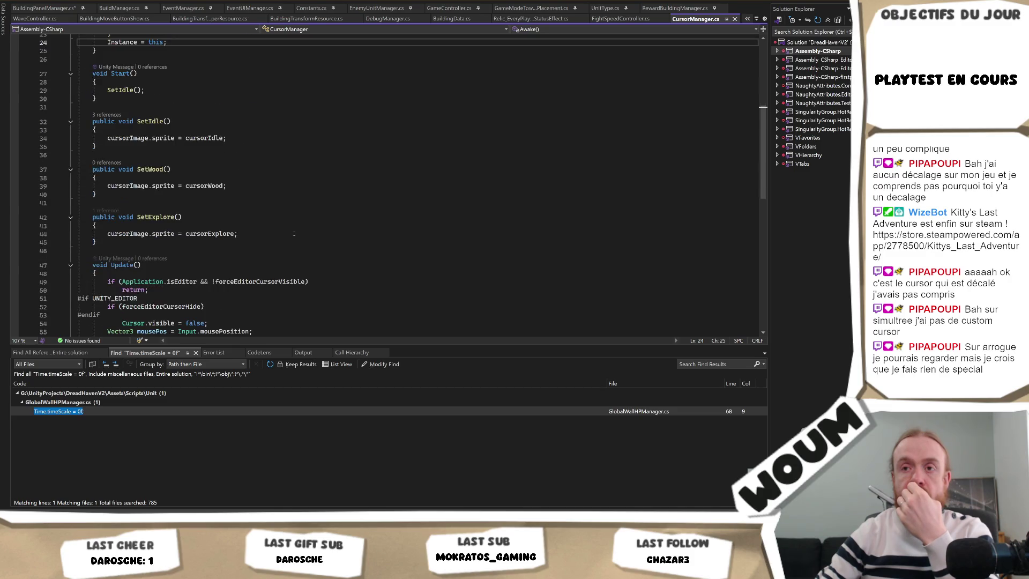
scroll(300, 231, "down", 2)
scroll(332, 215, "down", 2)
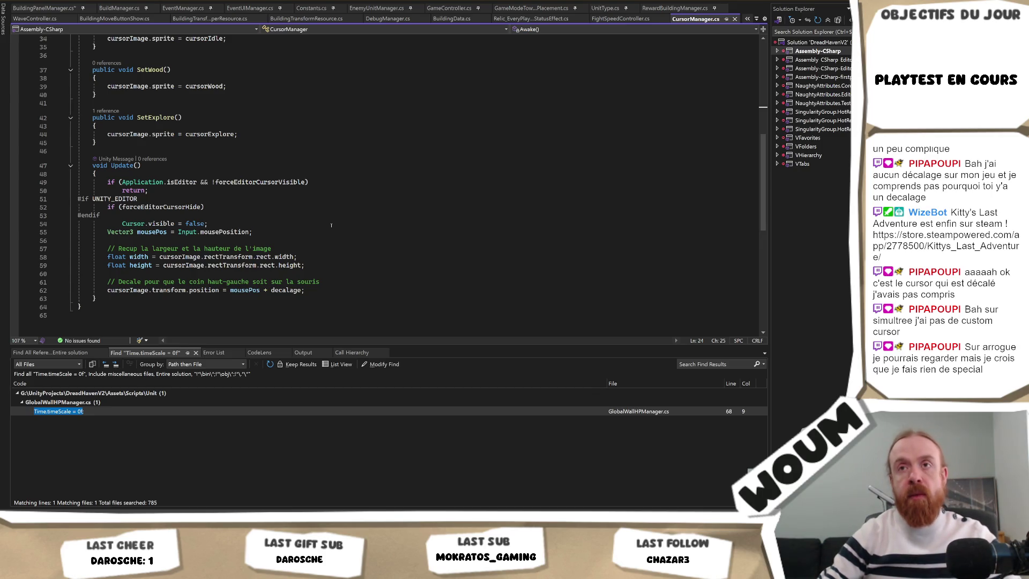
scroll(331, 223, "up", 3)
scroll(331, 225, "down", 3)
left_click(311, 249)
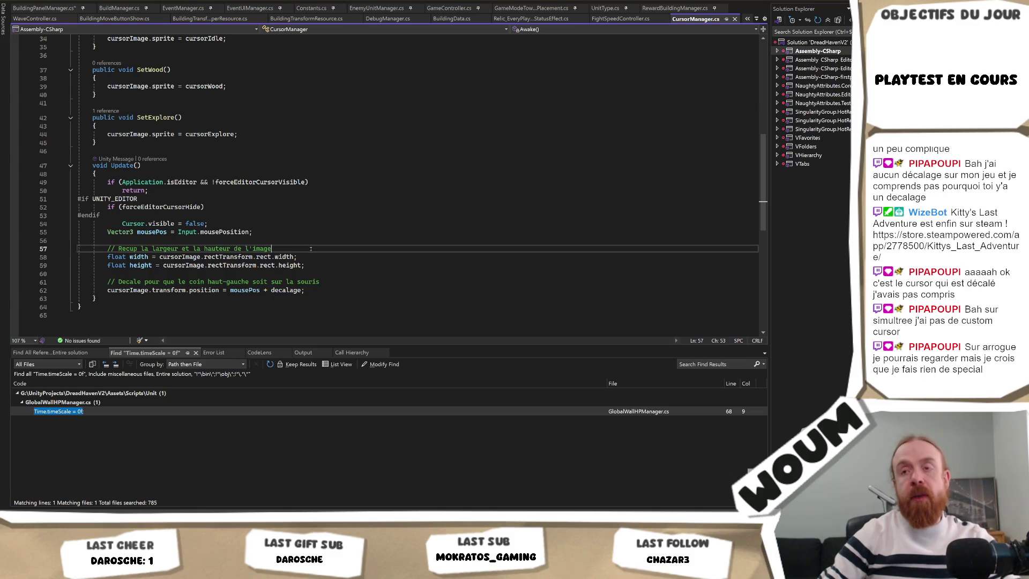
left_click(304, 256)
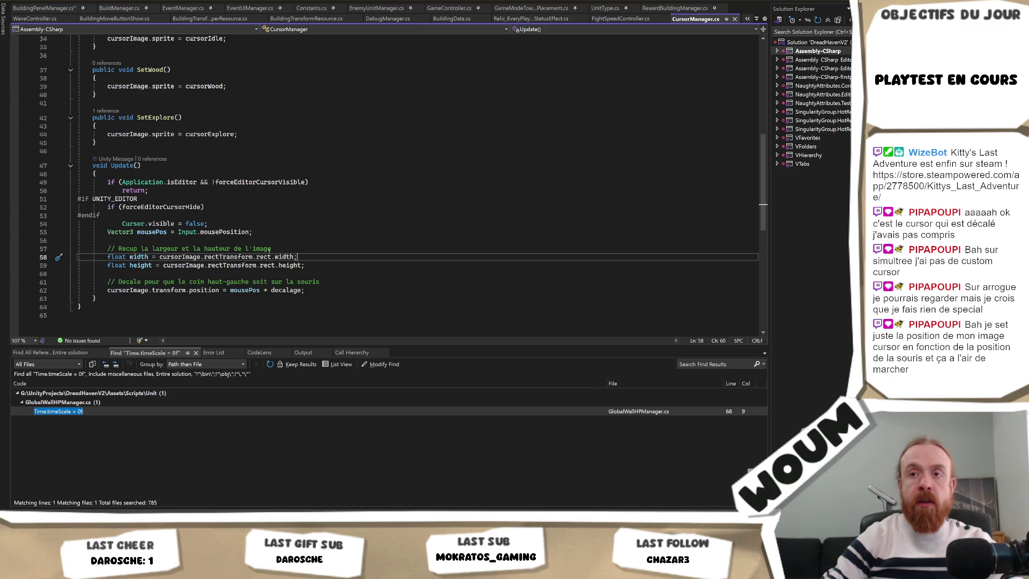
double_click(243, 291)
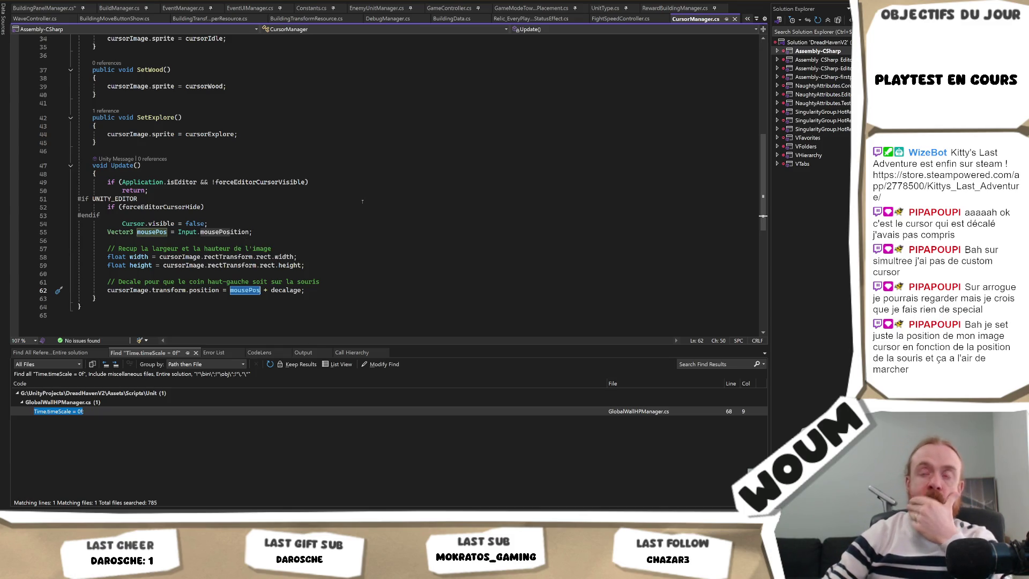
left_click(360, 268)
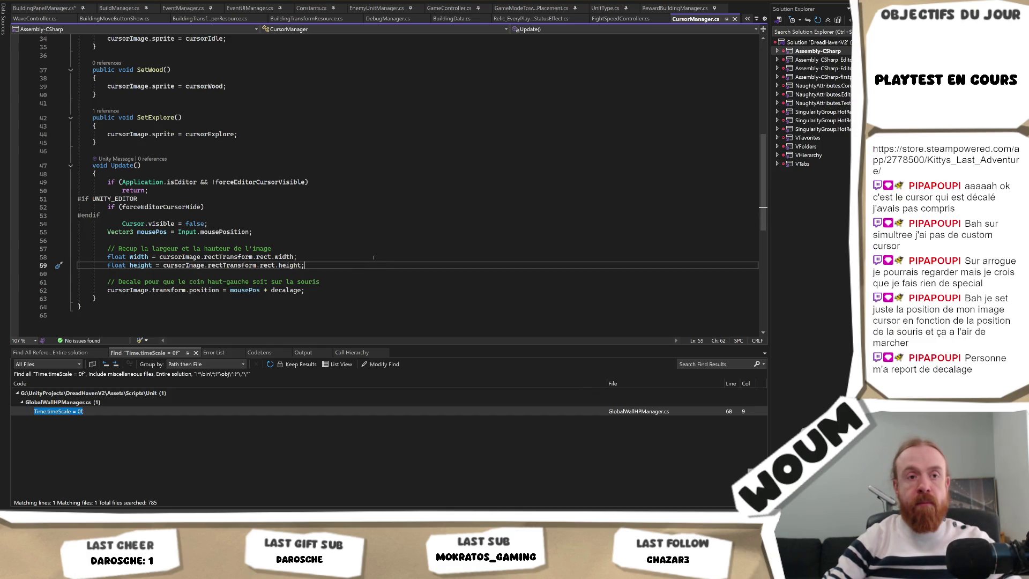
key("alt+Tab")
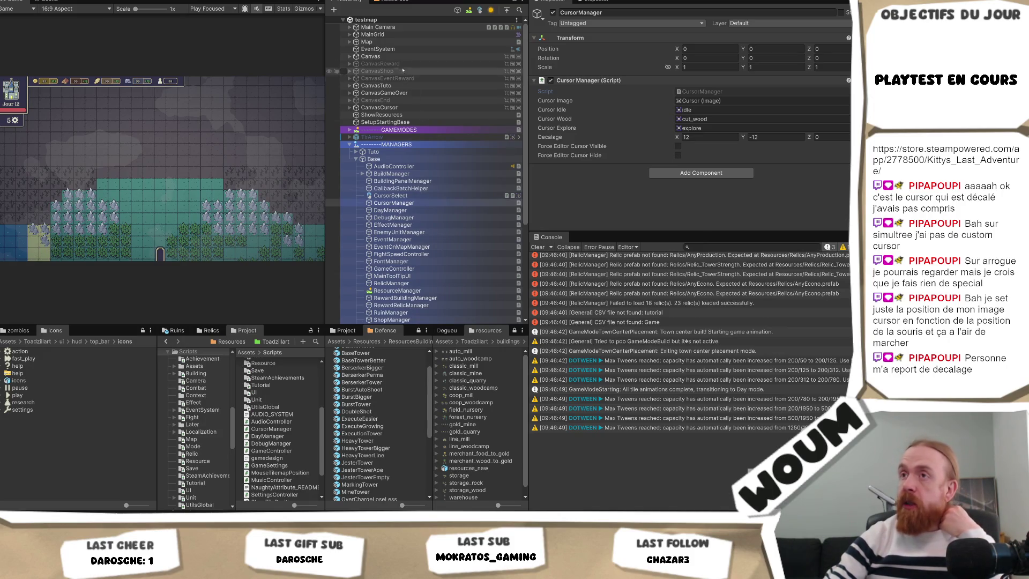
Step: Expand CanvasCursor, inspect its Cursor image child, then select CanvasCursor itself
left_click(349, 56)
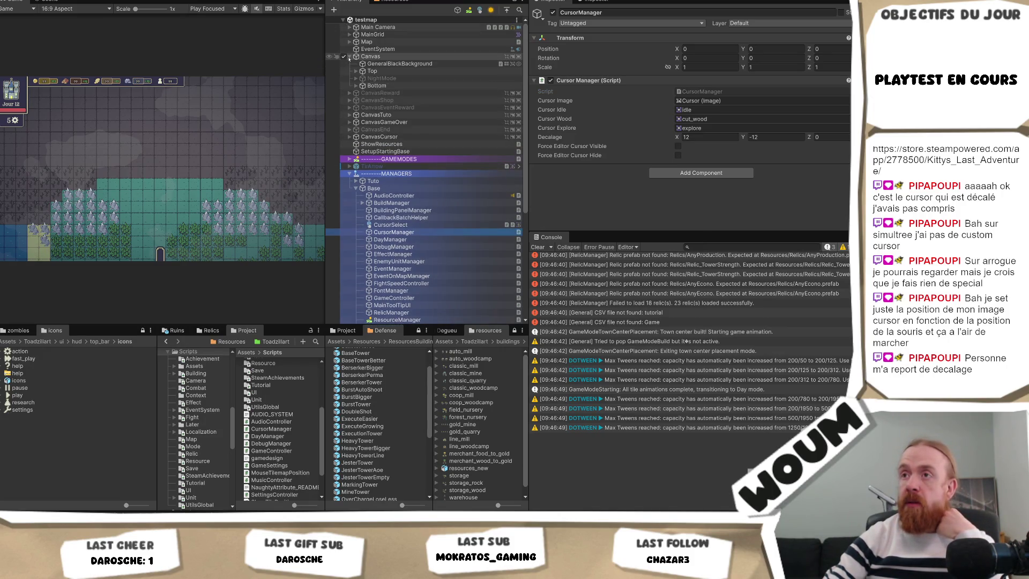
left_click(349, 56)
left_click(348, 108)
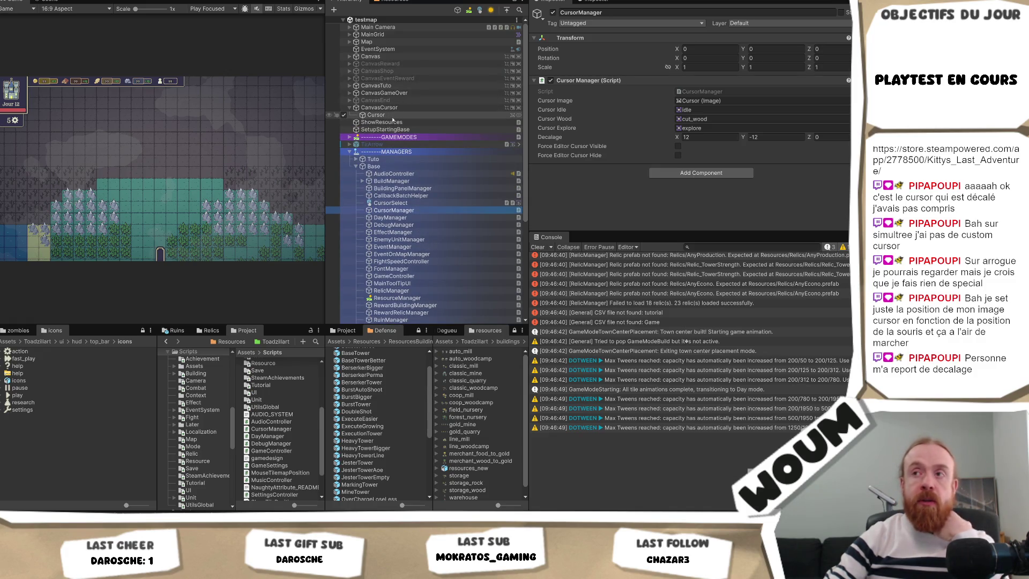
left_click(393, 117)
scroll(701, 123, "down", 2)
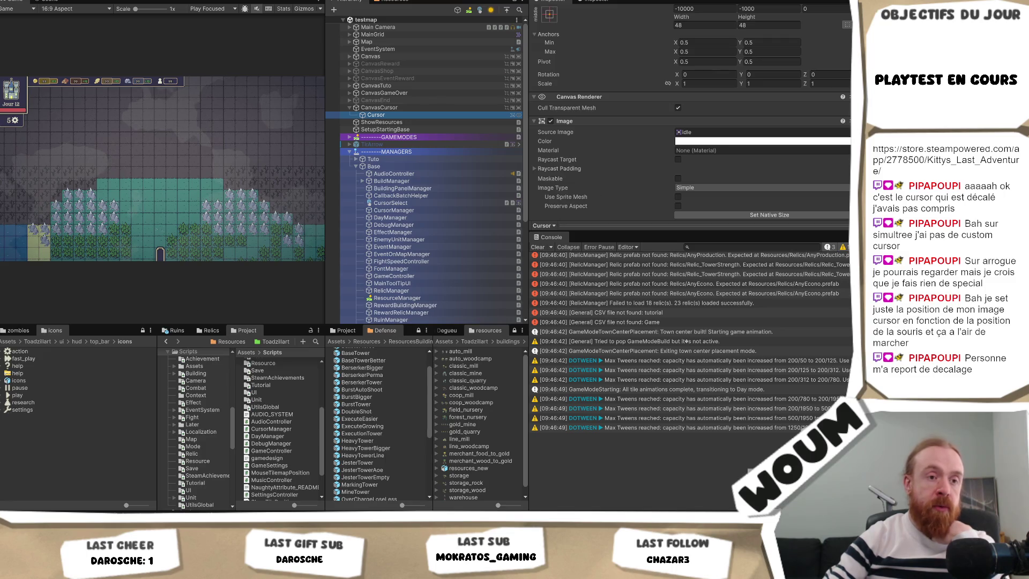
left_click(161, 160)
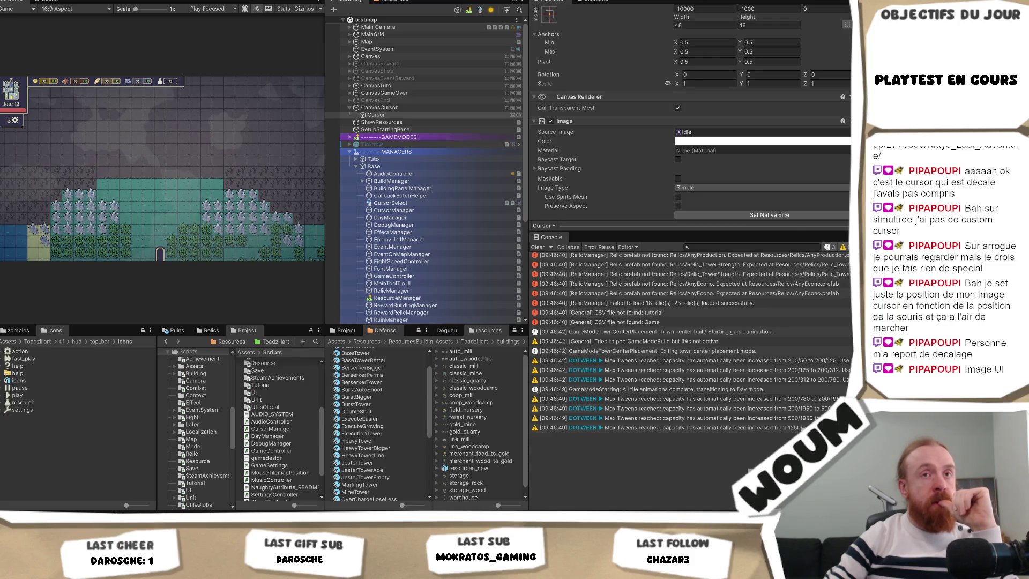
left_click(376, 114)
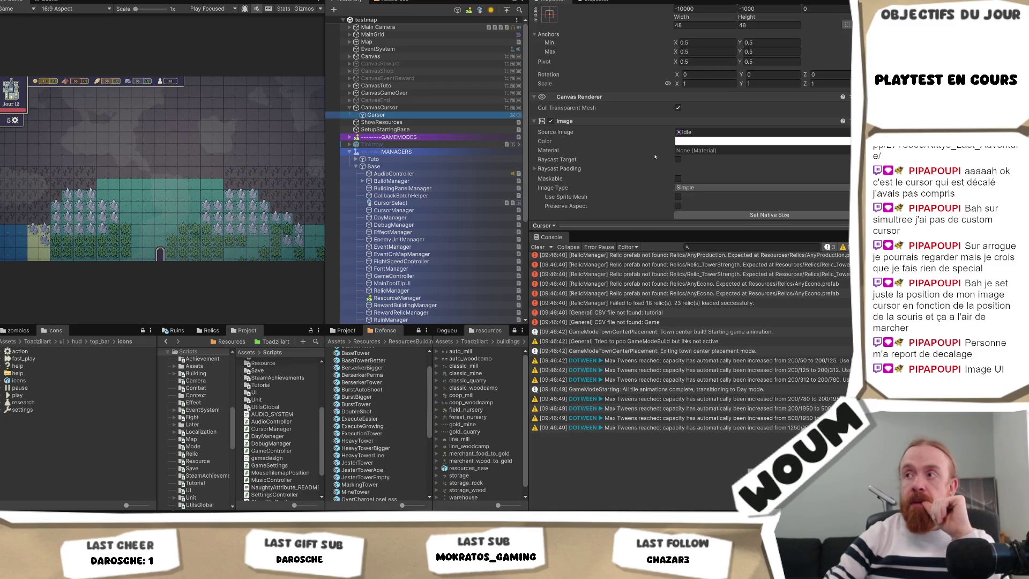
left_click(404, 108)
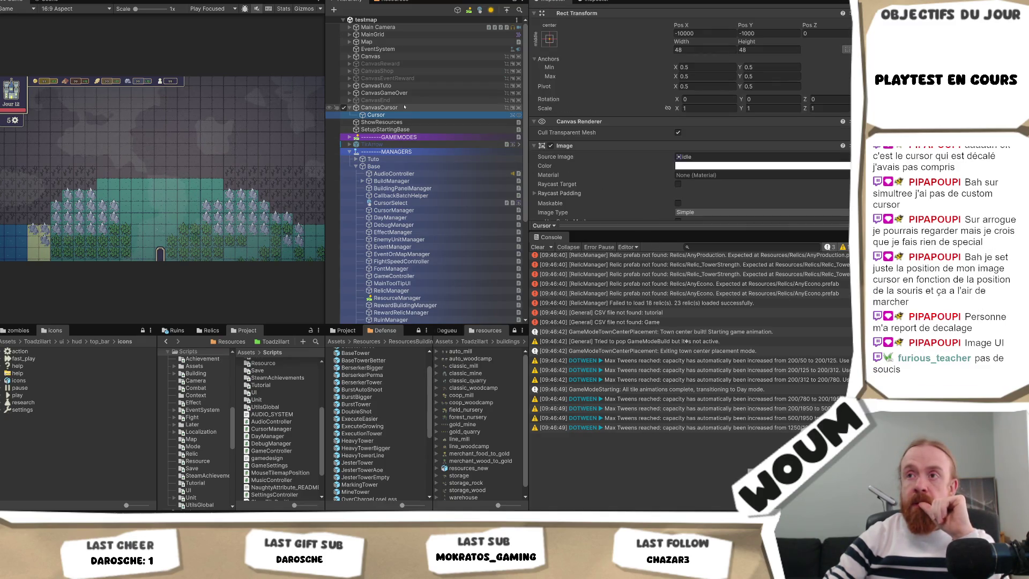
Step: Set the cursor canvas UI Scale Mode to Constant Pixel Size
scroll(825, 150, "down", 4)
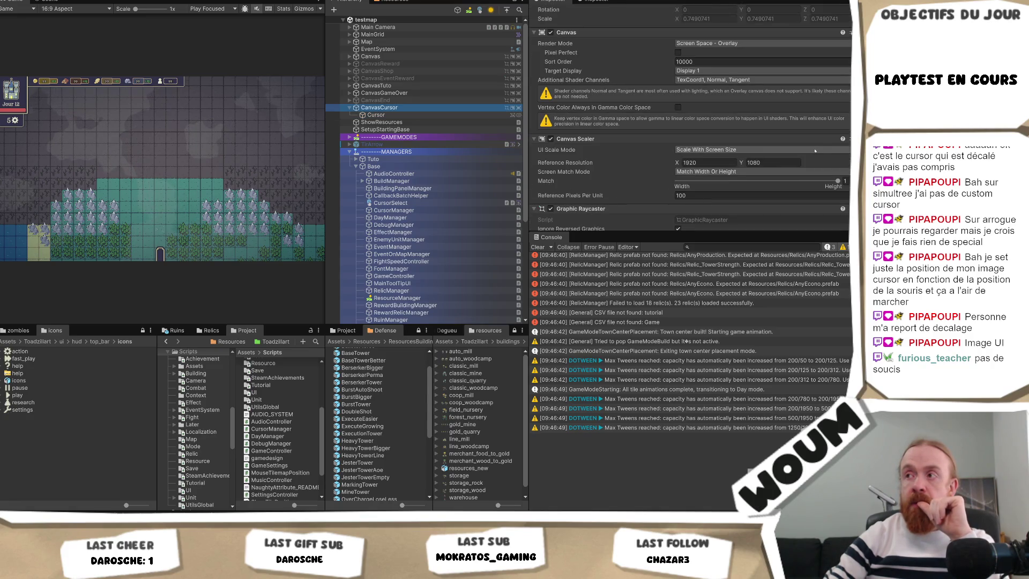
left_click(815, 150)
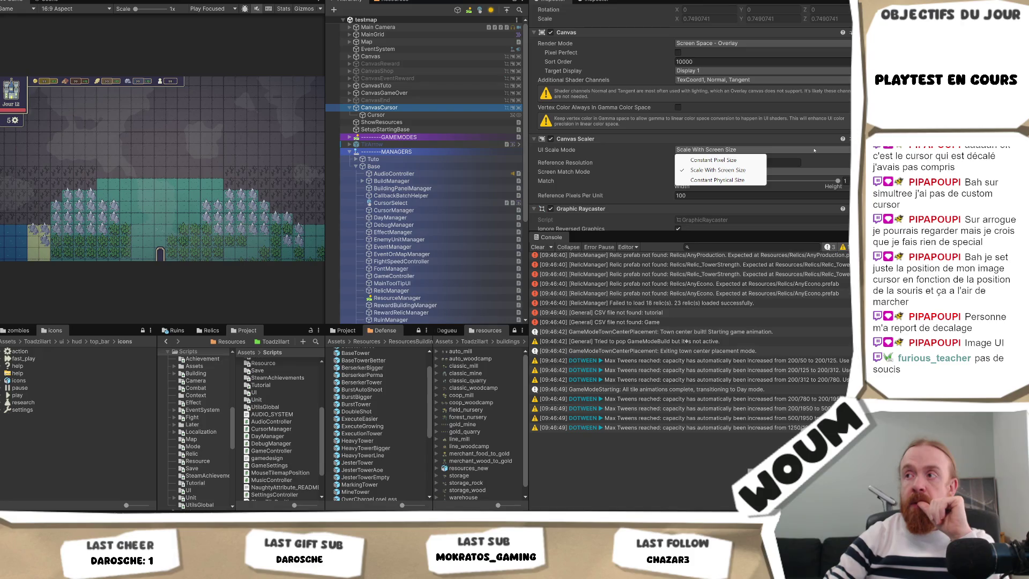
left_click(694, 160)
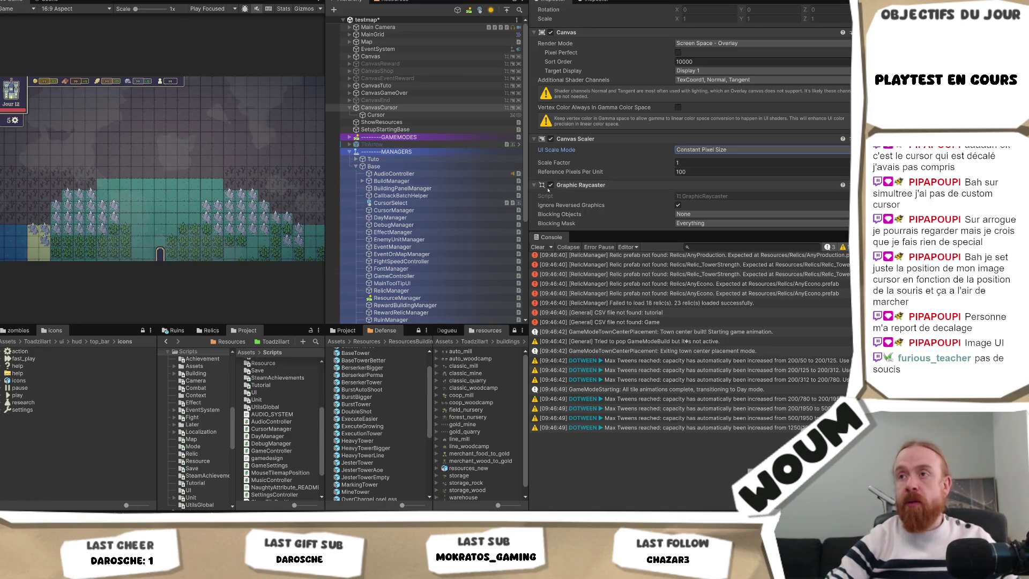
Step: Inspect Cursor, CanvasCursor and ShowResources, then select CursorManager to view its settings
scroll(707, 169, "down", 2)
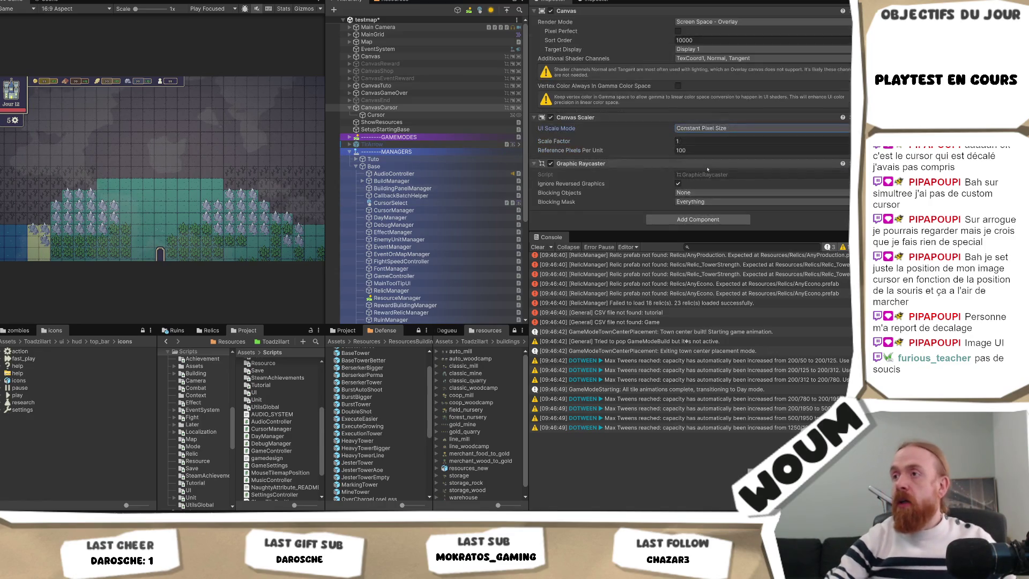
left_click(417, 115)
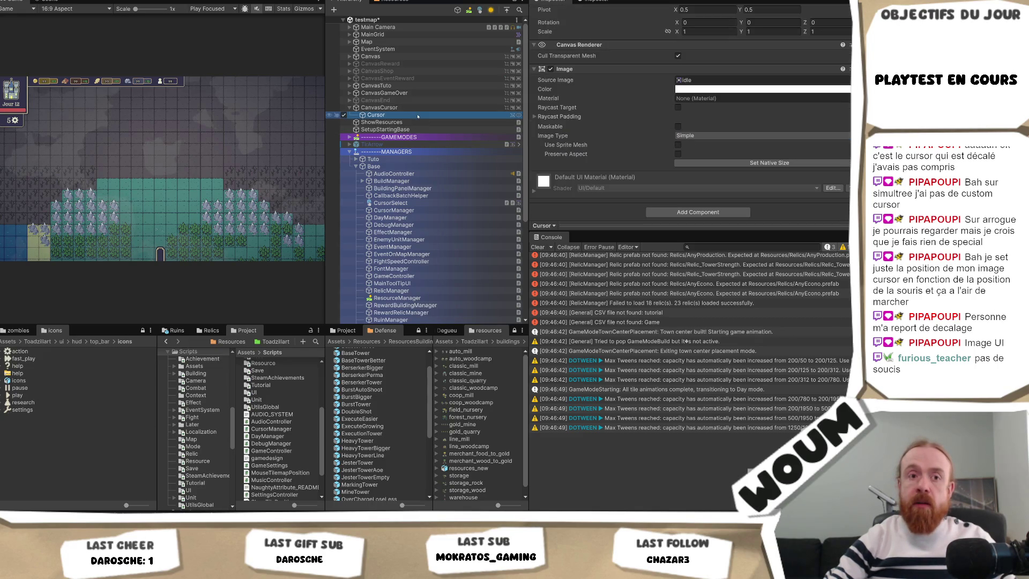
left_click(422, 108)
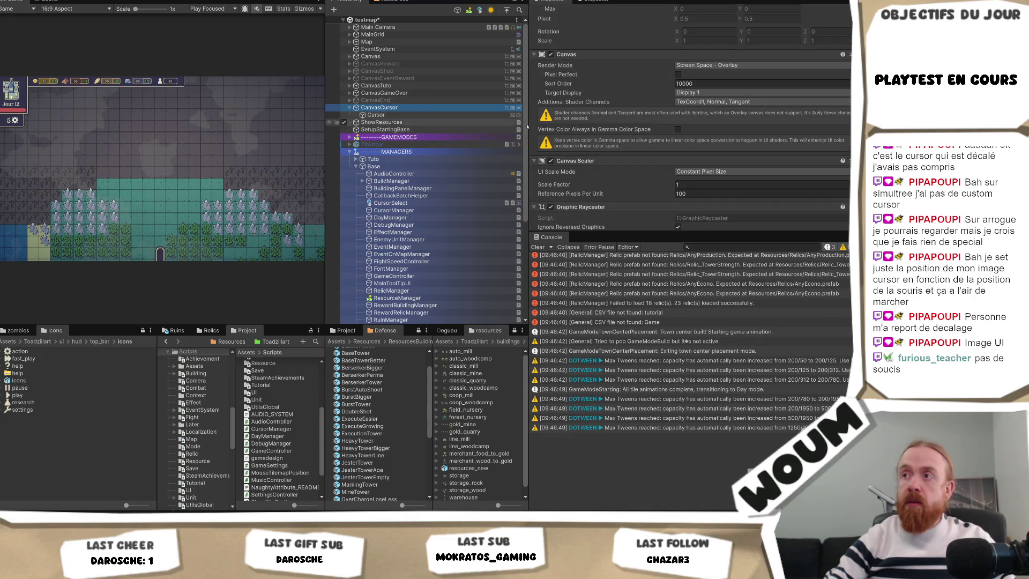
left_click(424, 116)
scroll(697, 118, "up", 3)
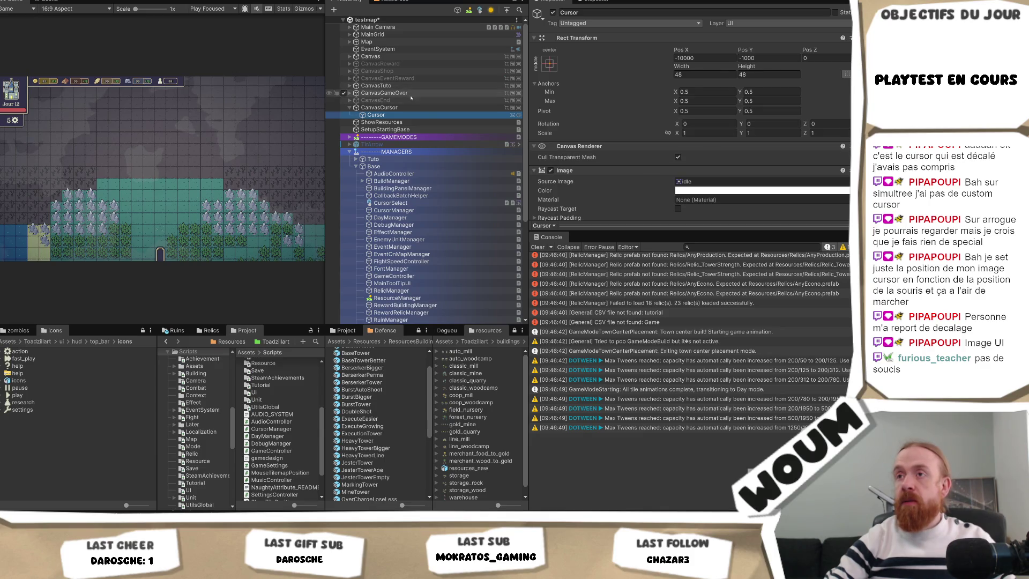
left_click(424, 109)
left_click(422, 121)
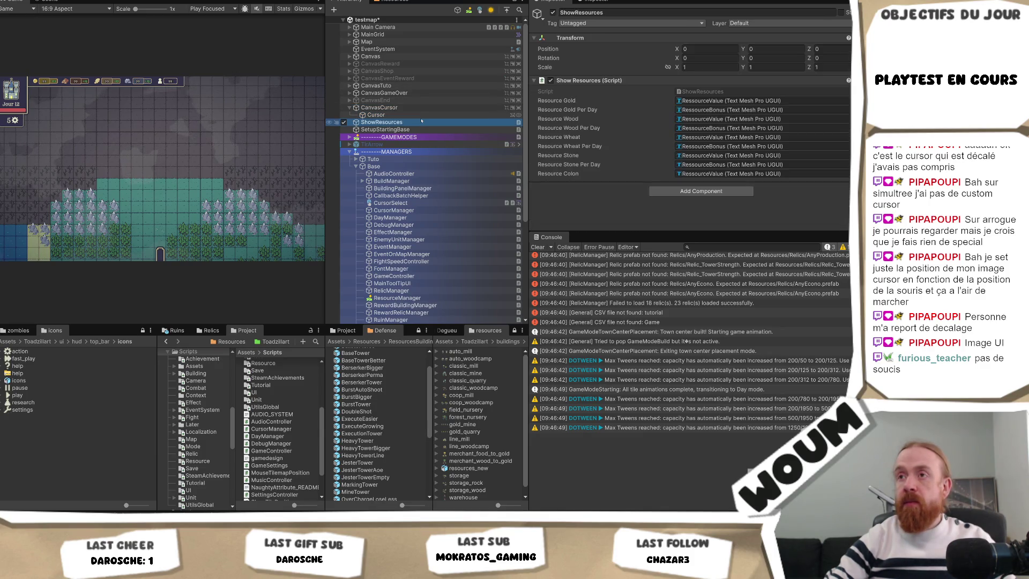
left_click(422, 115)
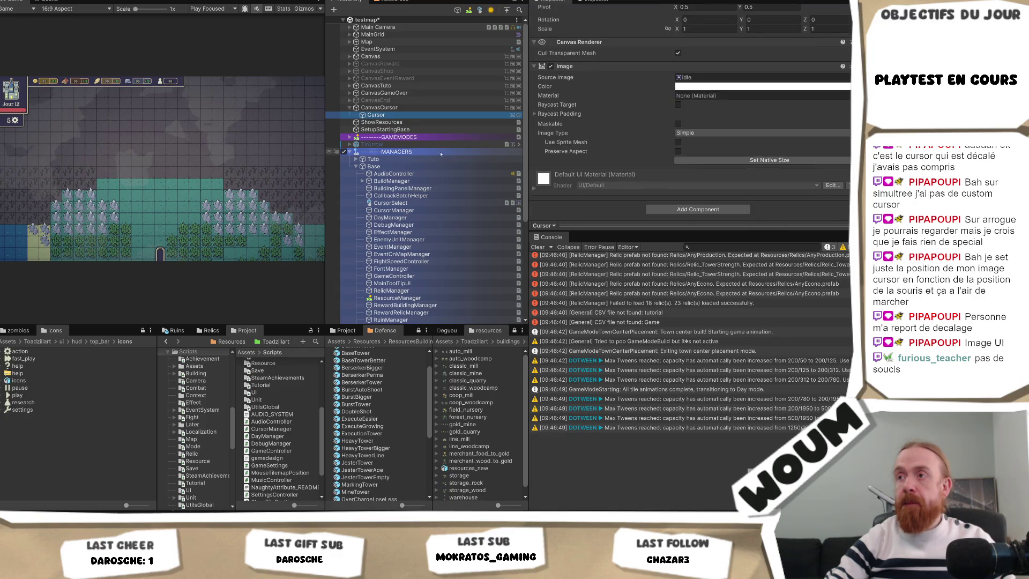
left_click(456, 210)
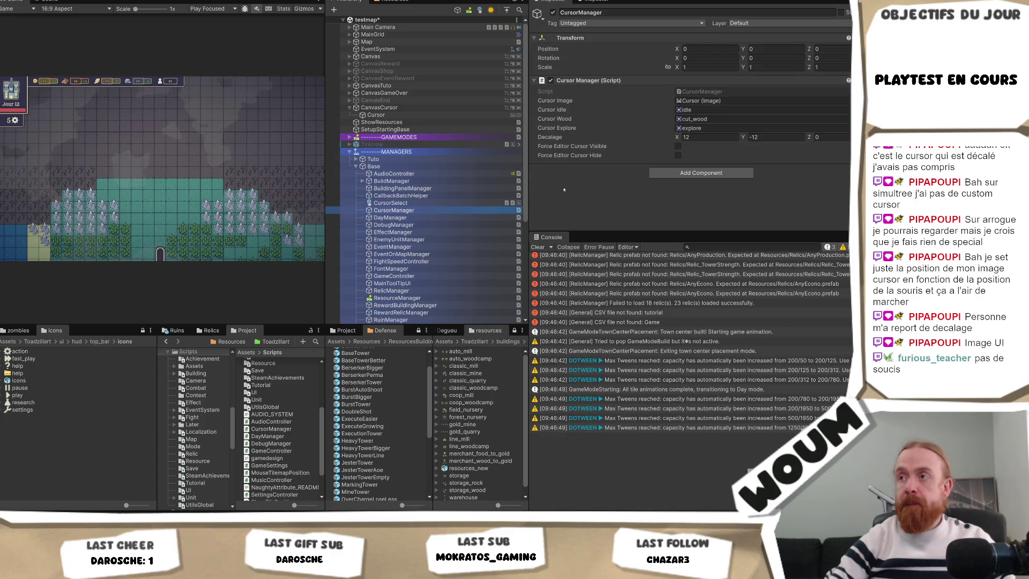
Step: Enable Force Editor Cursor Visible and start the playtest
left_click(678, 147)
left_click(678, 156)
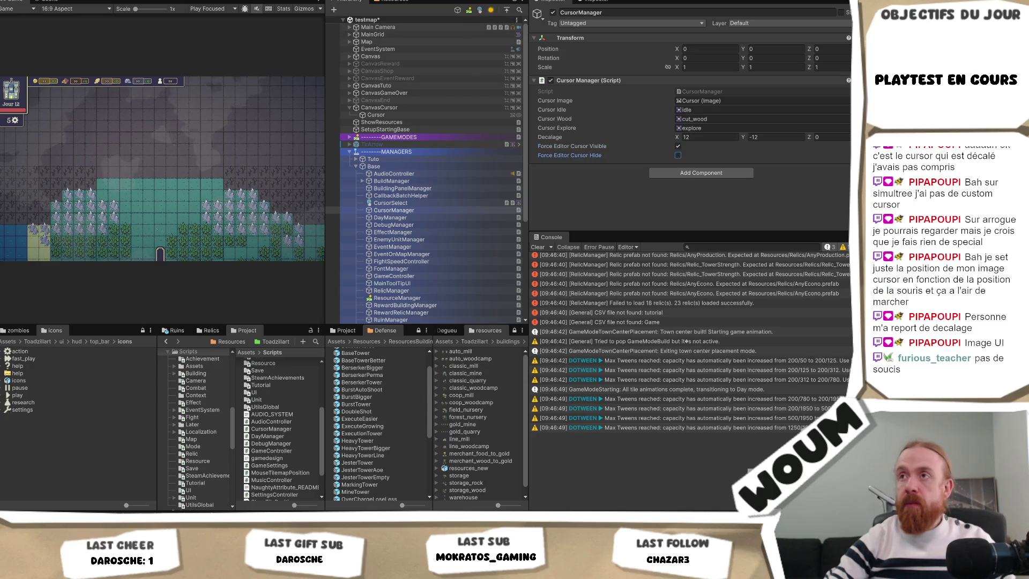
key("ctrl+p")
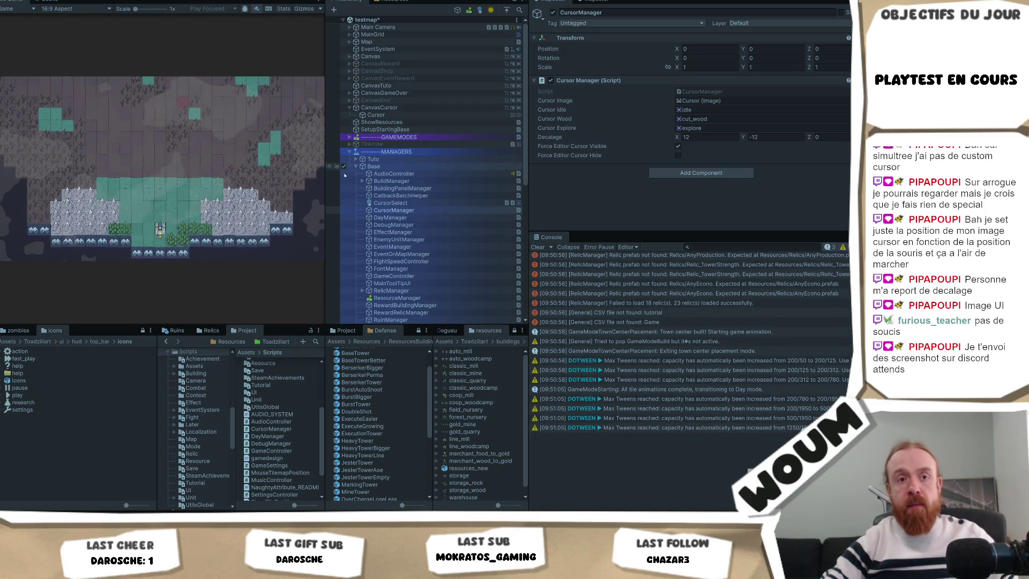
Step: Click a map tile and zoom the map in and out to test the cursor
left_click(207, 171)
scroll(198, 169, "up", 2)
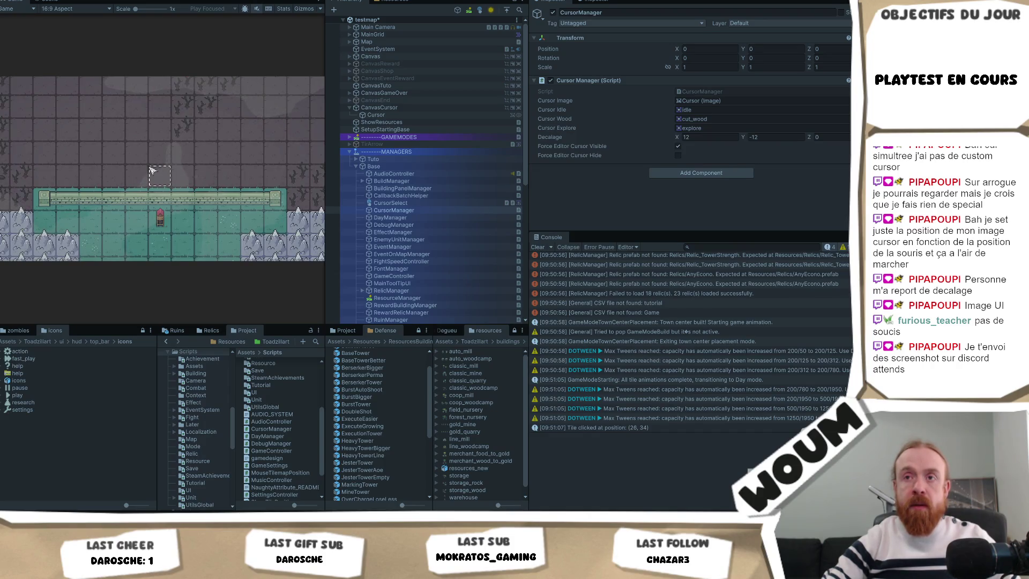
scroll(152, 170, "up", 1)
scroll(152, 170, "down", 2)
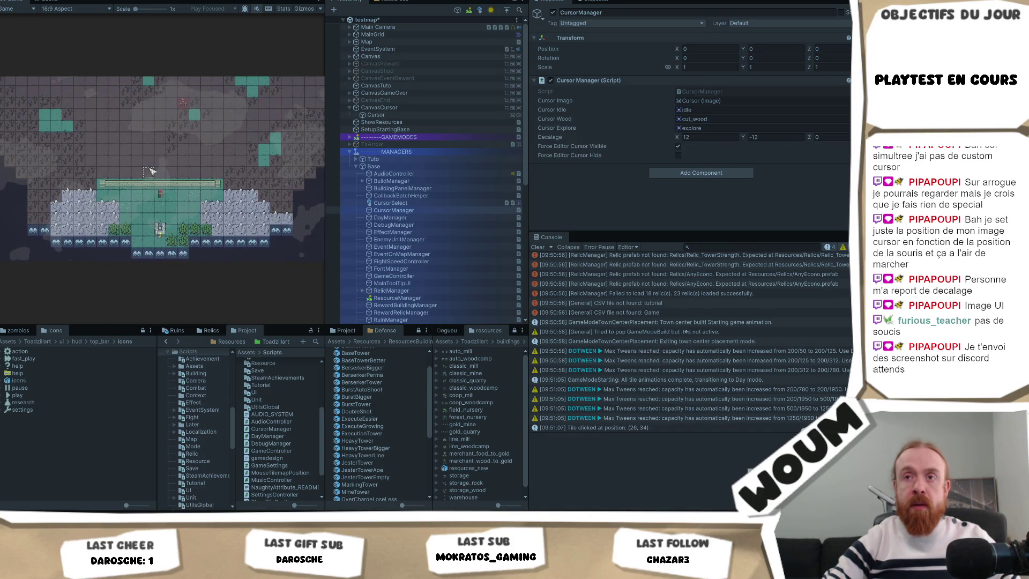
scroll(125, 173, "down", 2)
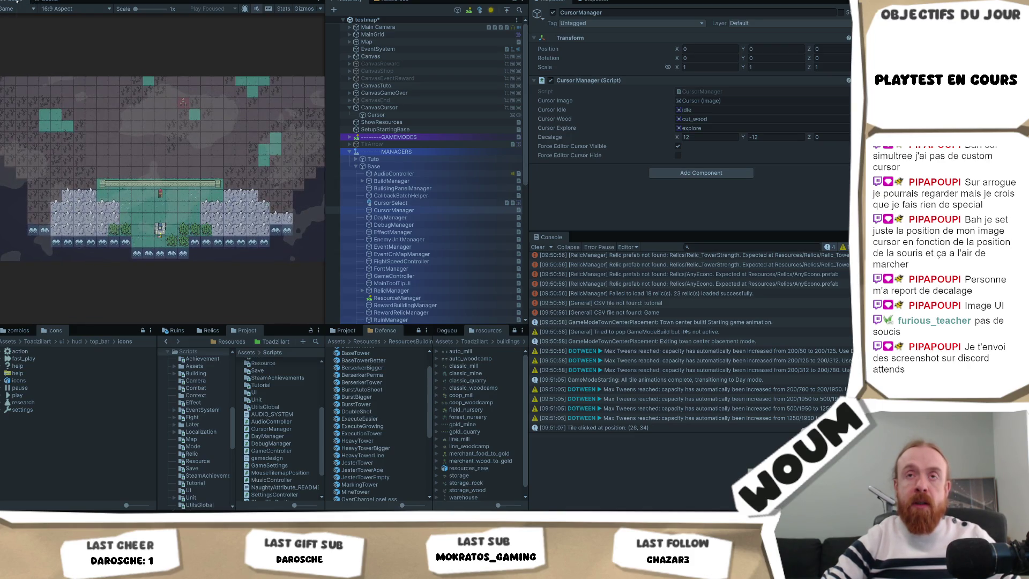
Step: Maximize the Game view and zoom around the map
right_click(48, 4)
left_click(60, 59)
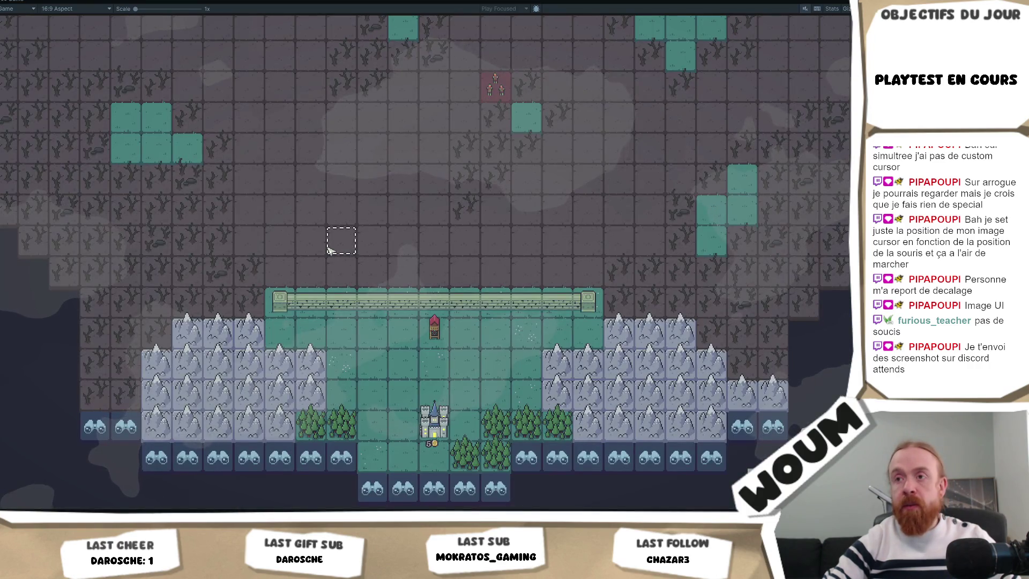
scroll(333, 243, "up", 3)
scroll(334, 244, "up", 2)
scroll(333, 243, "down", 4)
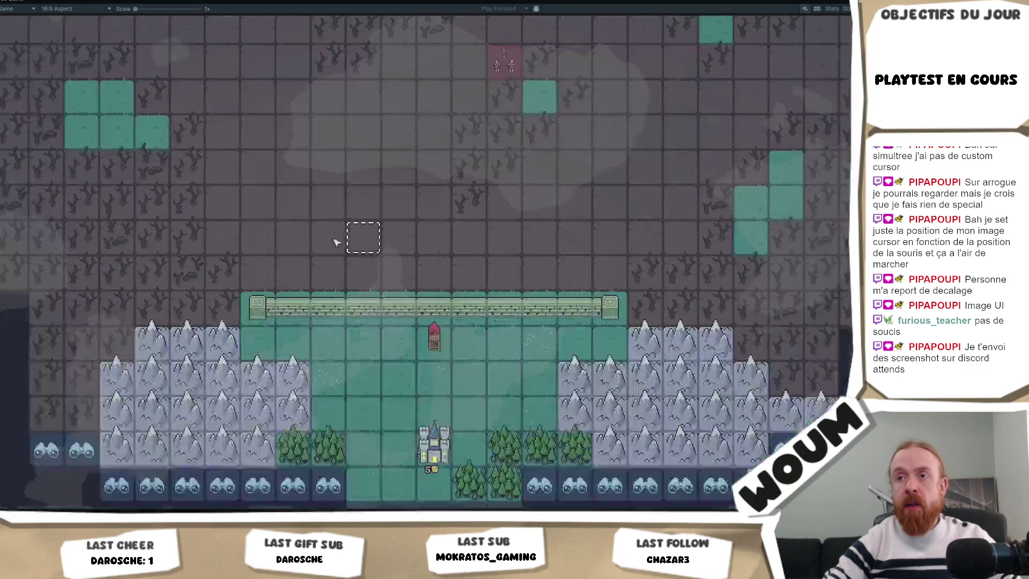
scroll(333, 243, "up", 4)
scroll(333, 242, "down", 3)
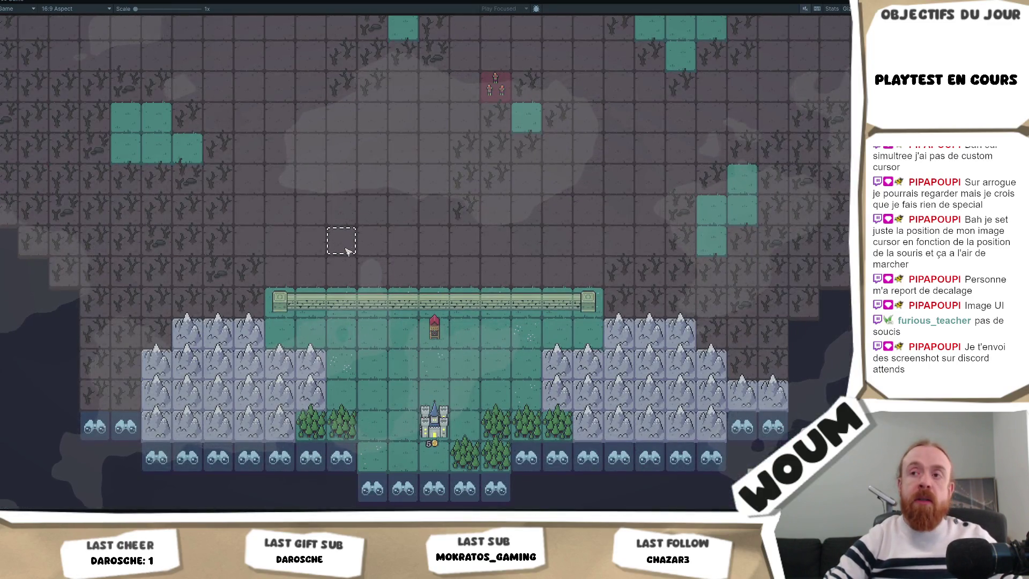
scroll(342, 246, "up", 3)
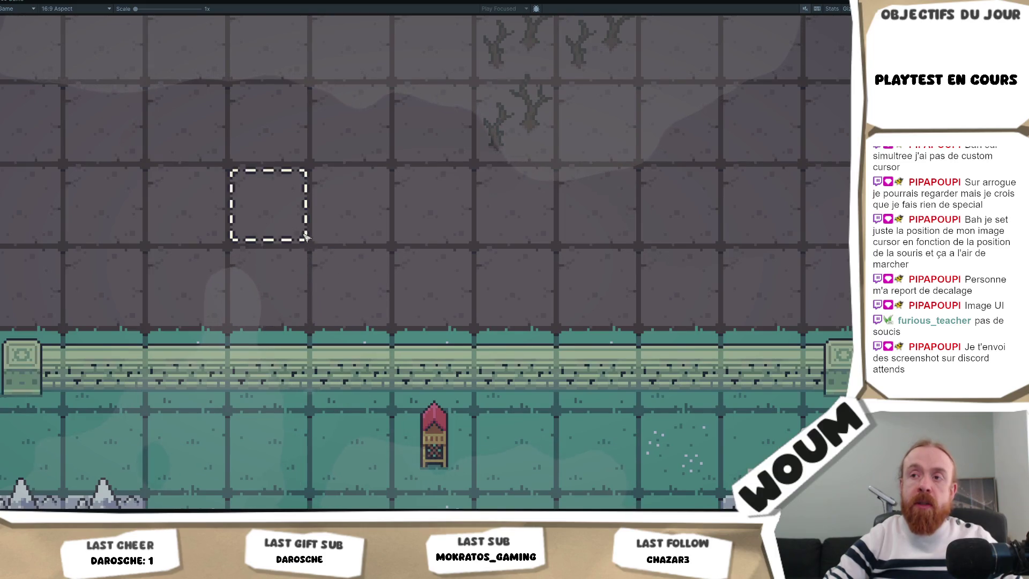
scroll(307, 237, "down", 2)
scroll(307, 238, "down", 1)
scroll(305, 237, "up", 3)
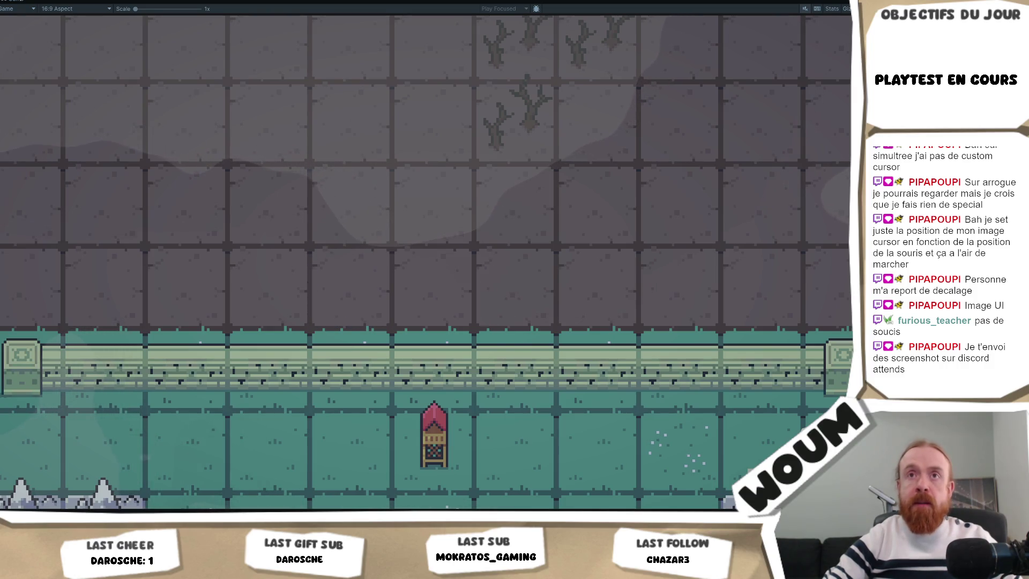
Step: Restore the Game view to the normal editor layout
right_click(21, 2)
left_click(54, 31)
key("shift+space")
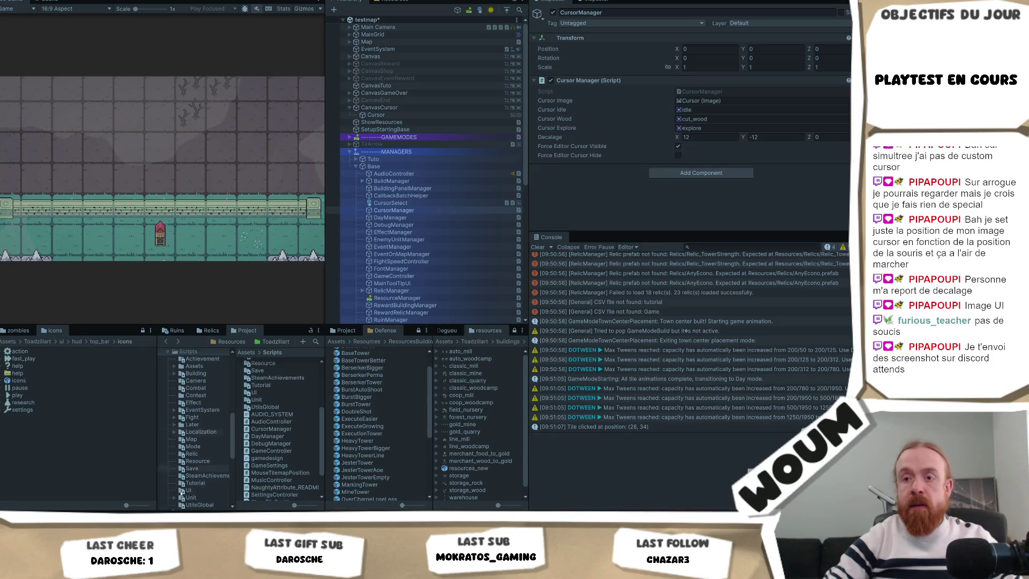
key("alt+Tab")
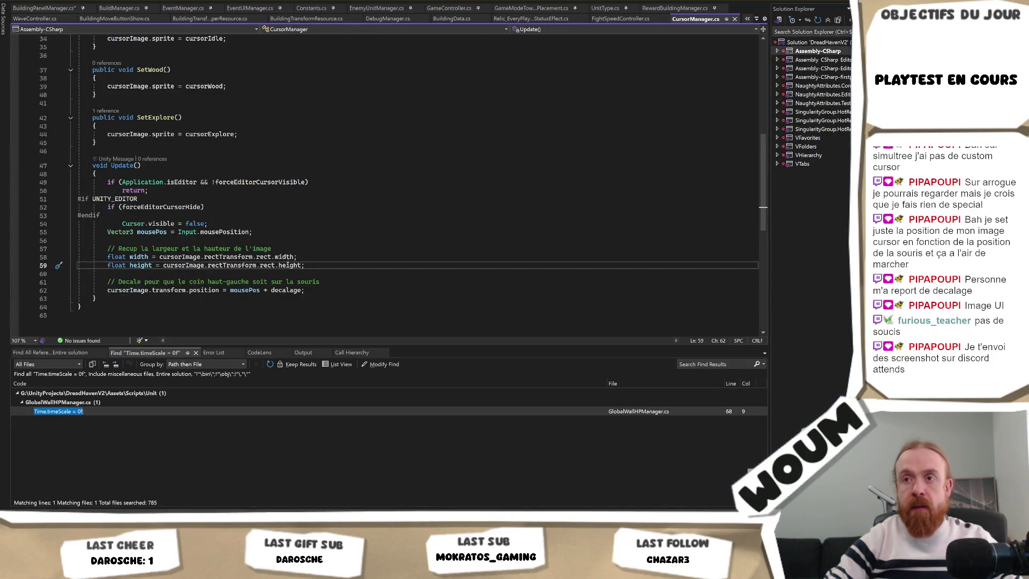
double_click(293, 290)
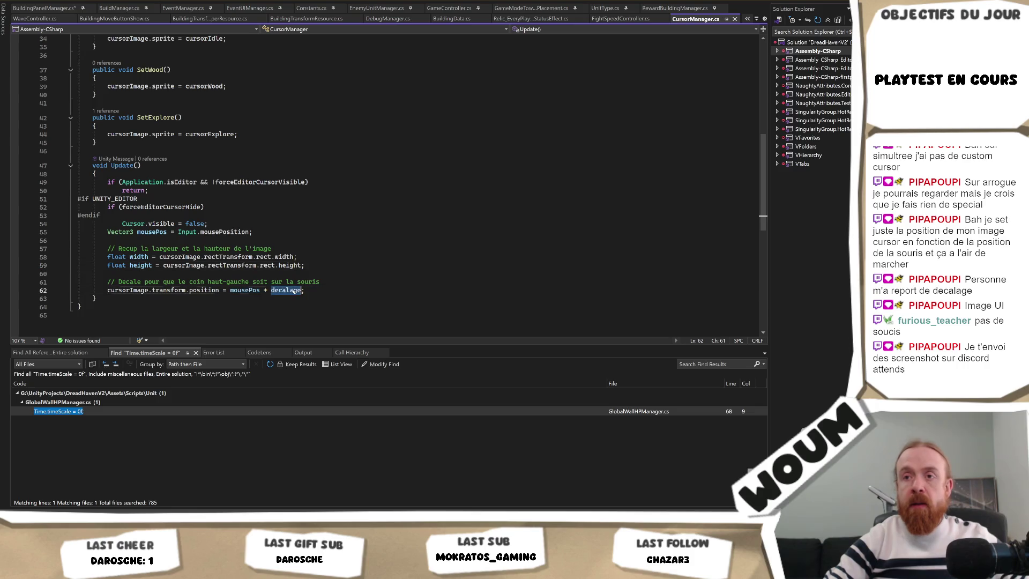
scroll(273, 210, "up", 11)
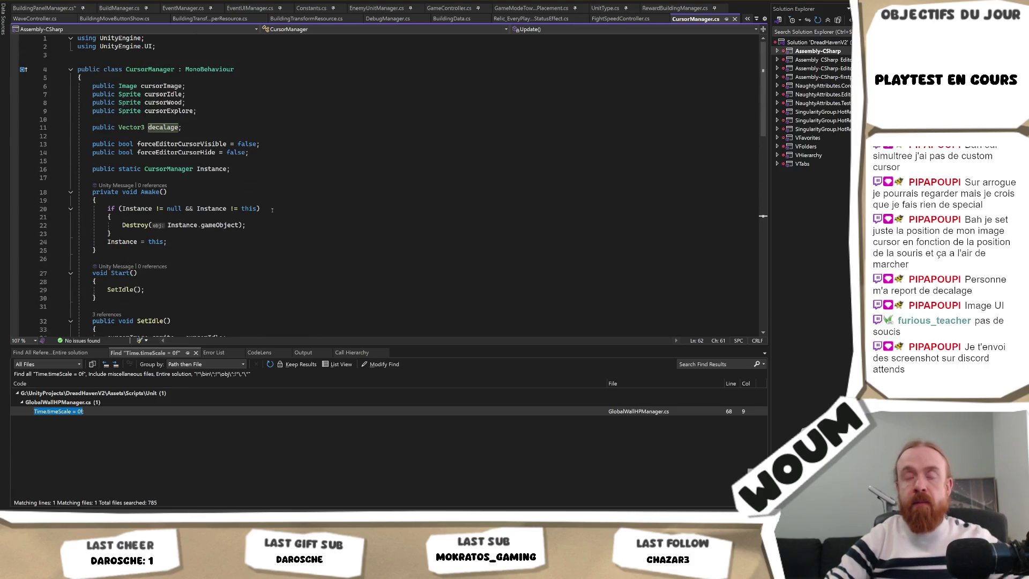
key("alt+Tab")
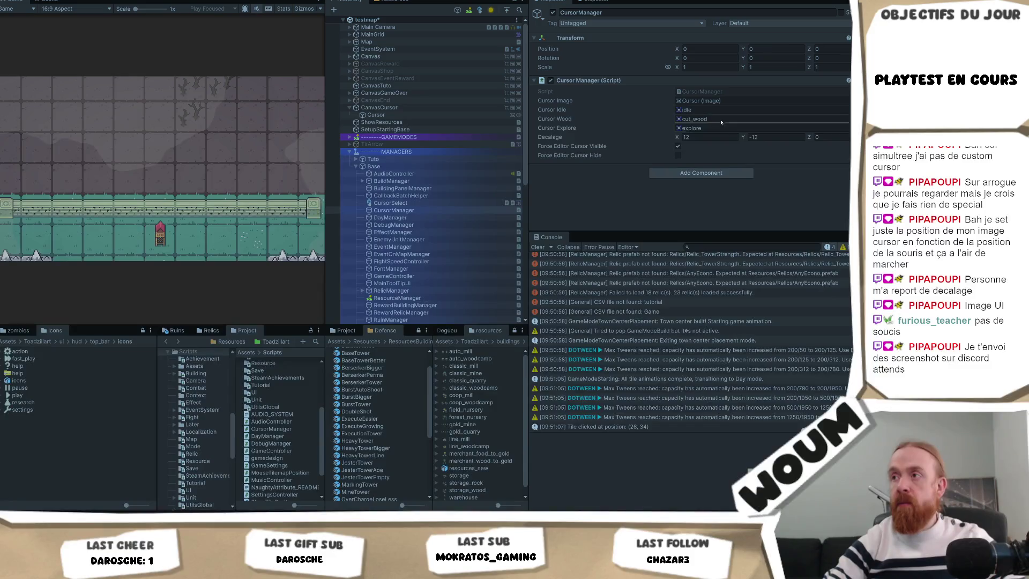
Step: Try Decalage offsets of 0 and then 14, -14, testing the cursor on map tiles
type("0")
key("Tab")
type("0")
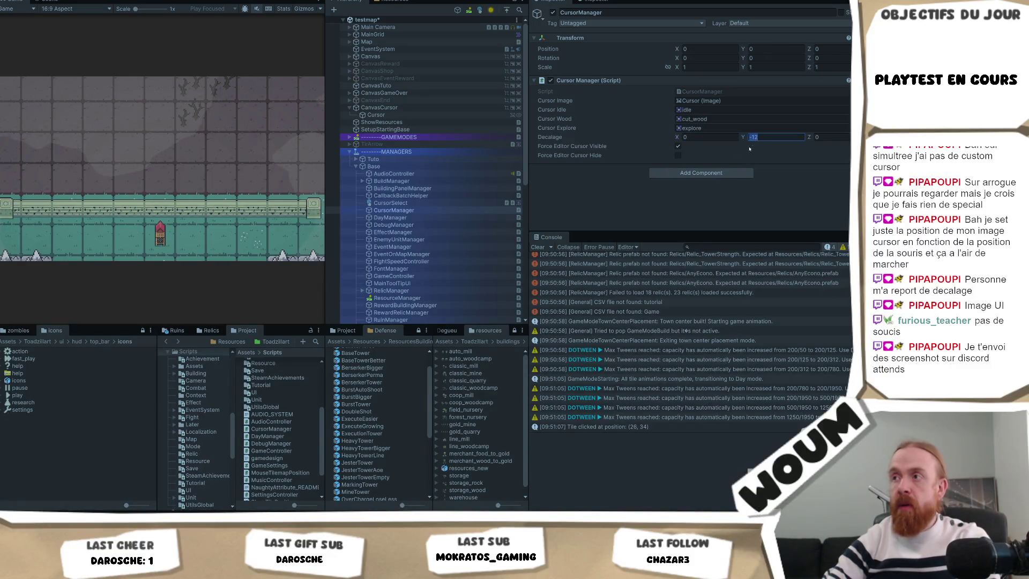
key("Return")
left_click(149, 186)
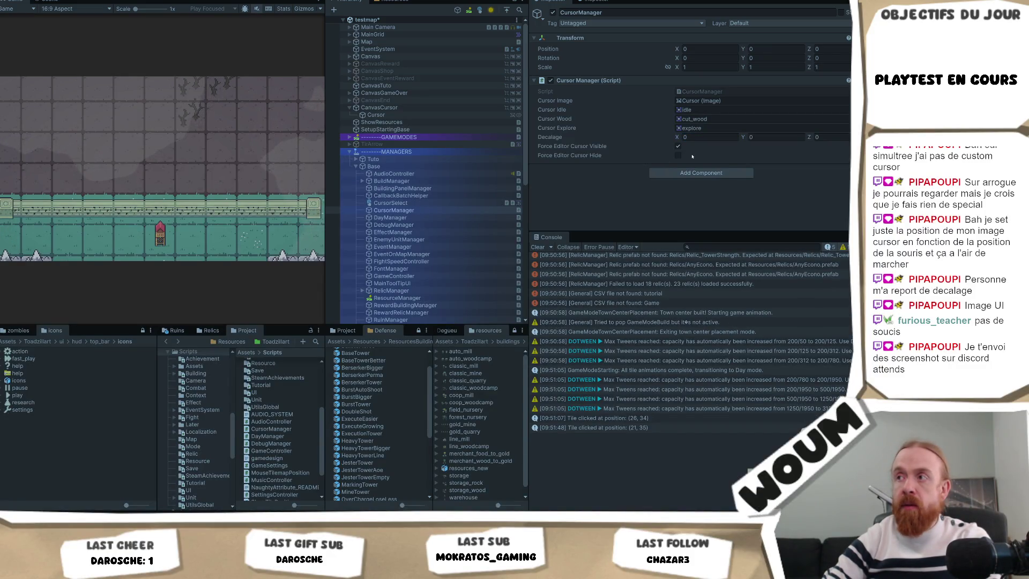
left_click(702, 139)
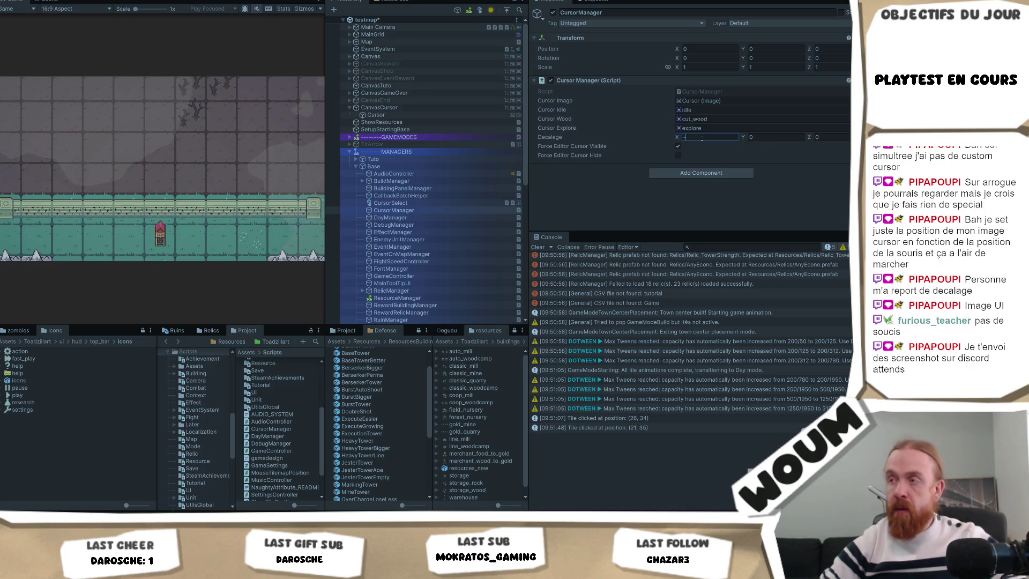
key("ctrl+z")
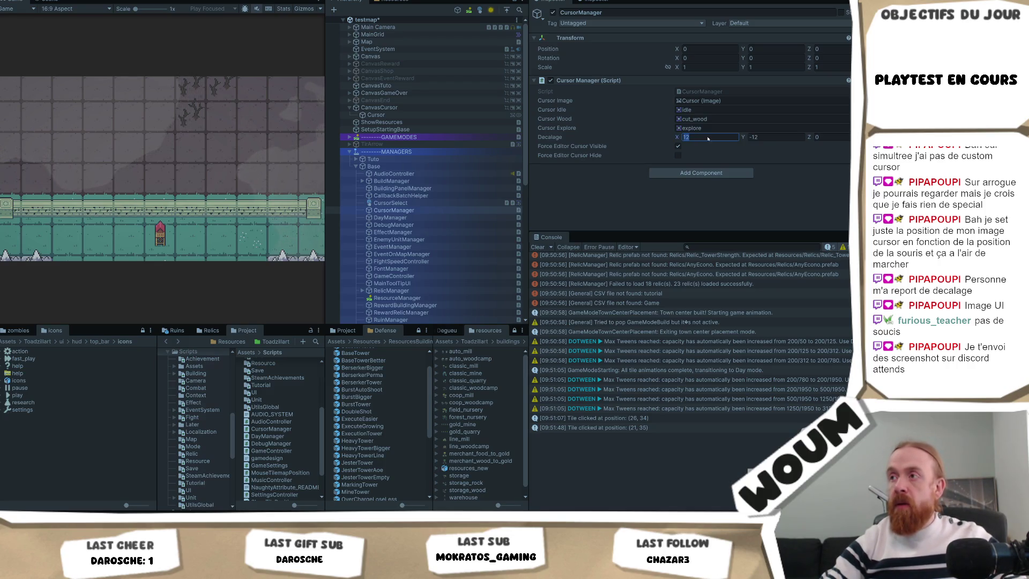
key("Tab")
type("-")
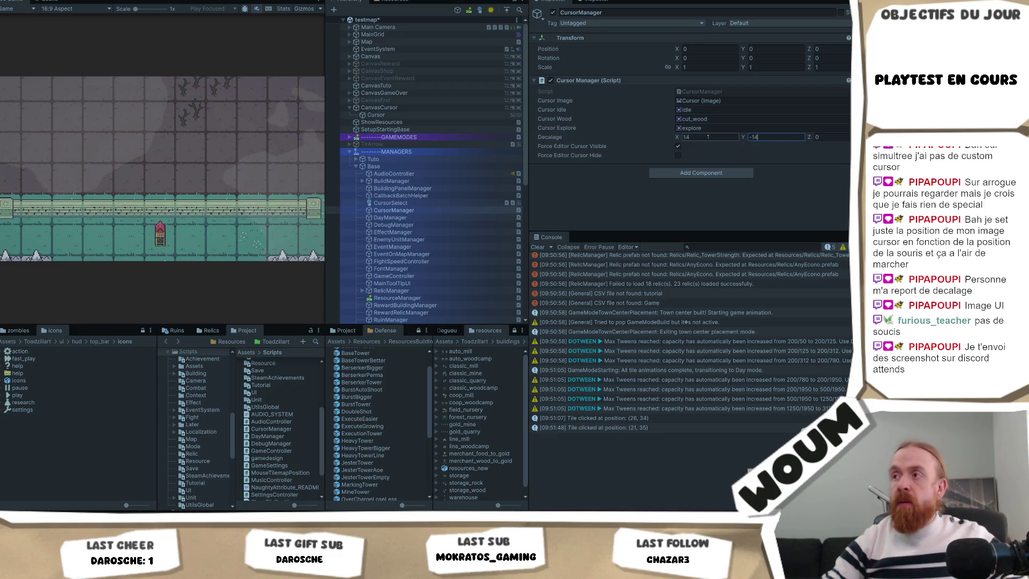
left_click(222, 182)
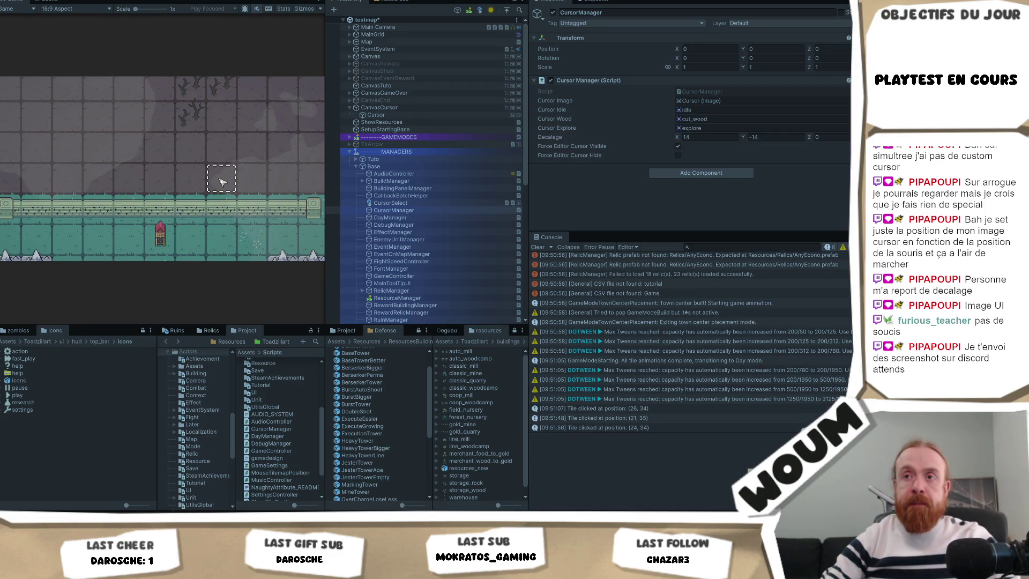
Step: Raise Decalage X to 16, then 18, and Y to -16, testing tiles near the castle wall
left_click(715, 141)
type("16")
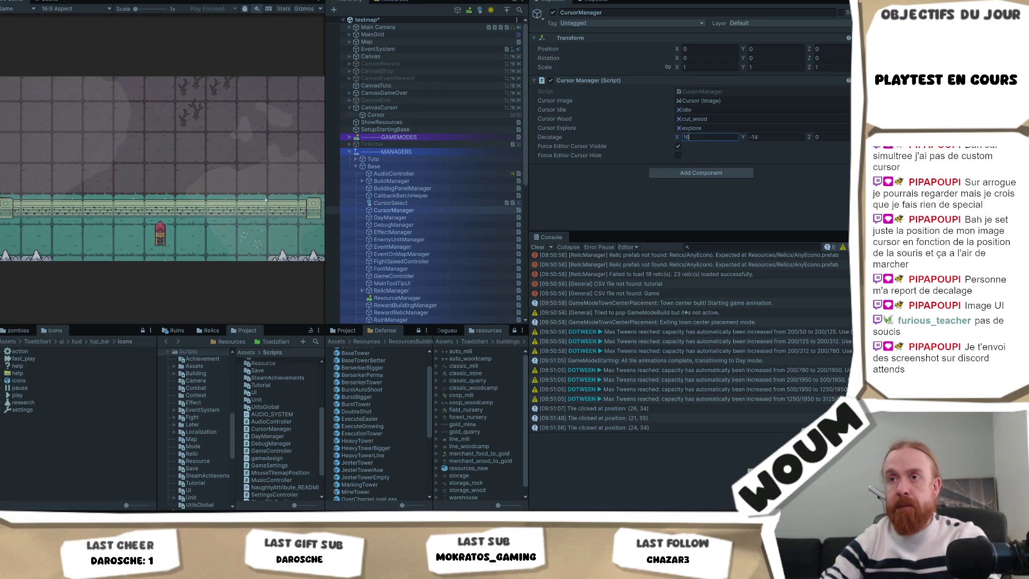
left_click(254, 184)
left_click(707, 136)
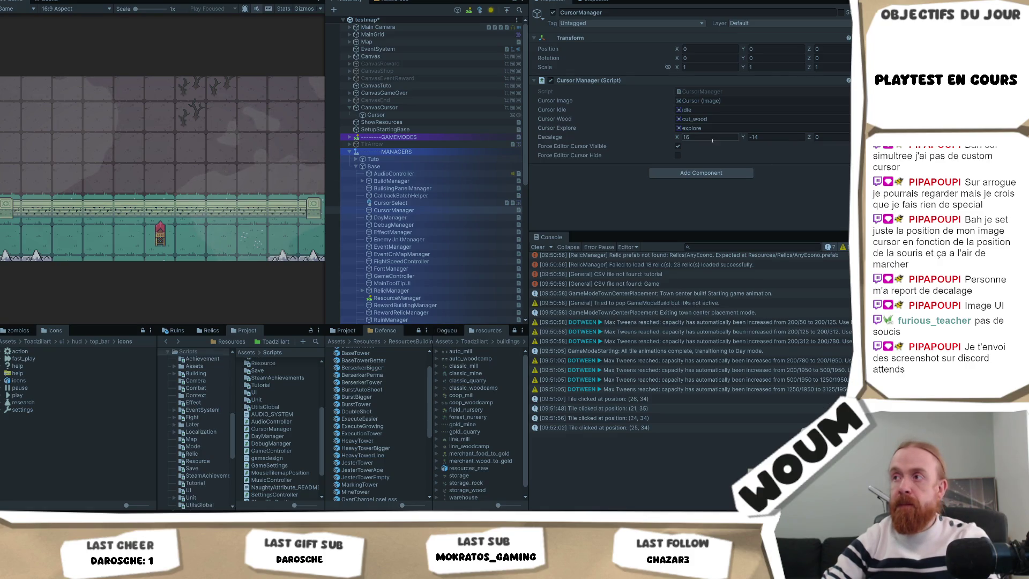
type("18")
key("Return")
left_click(240, 183)
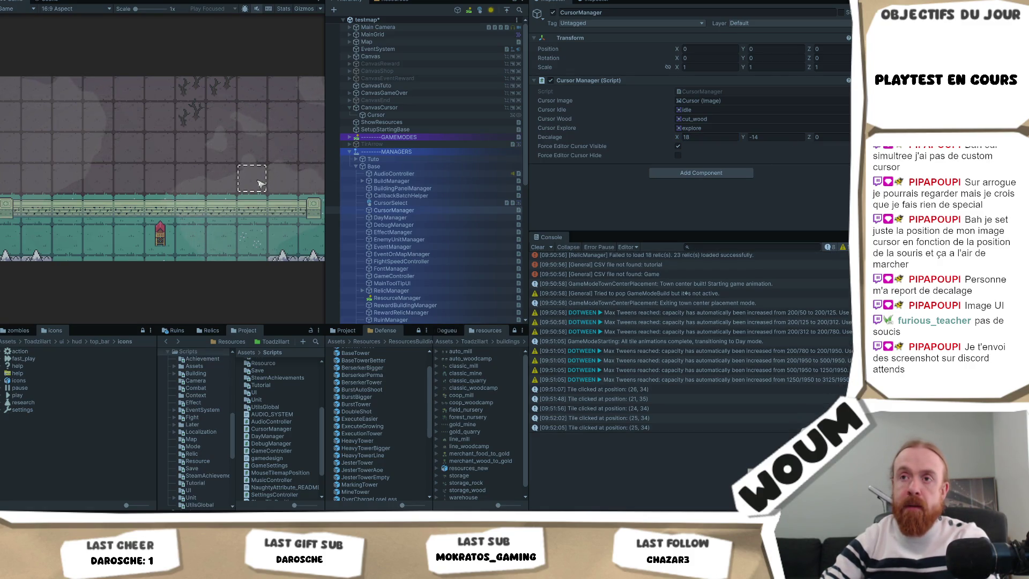
left_click(786, 138)
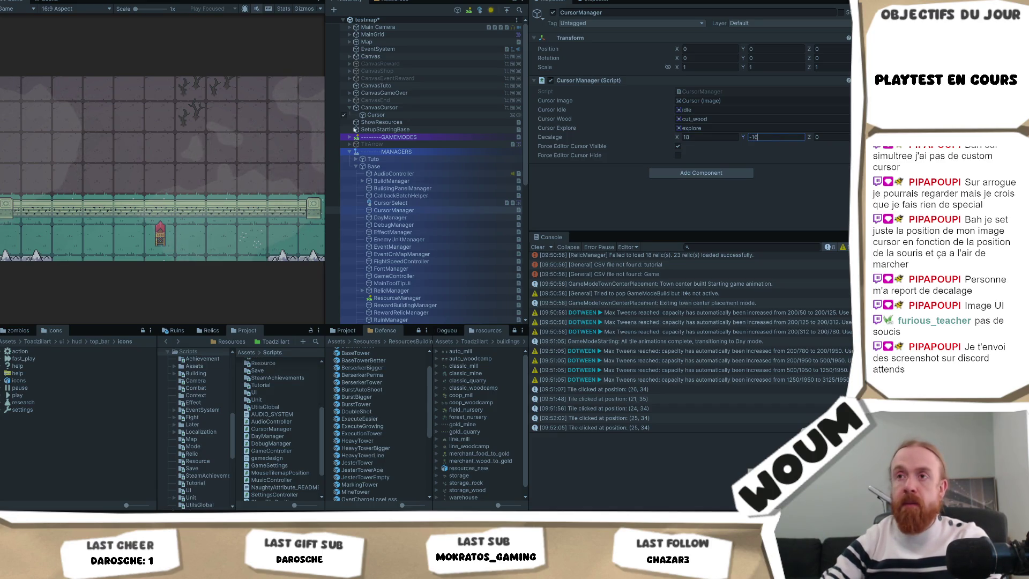
left_click(225, 203)
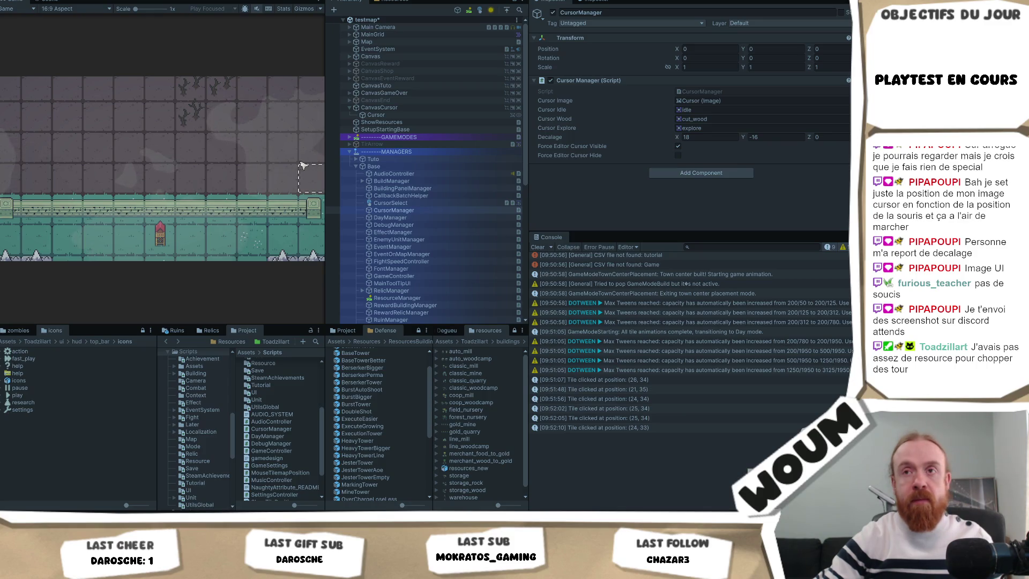
left_click(230, 170)
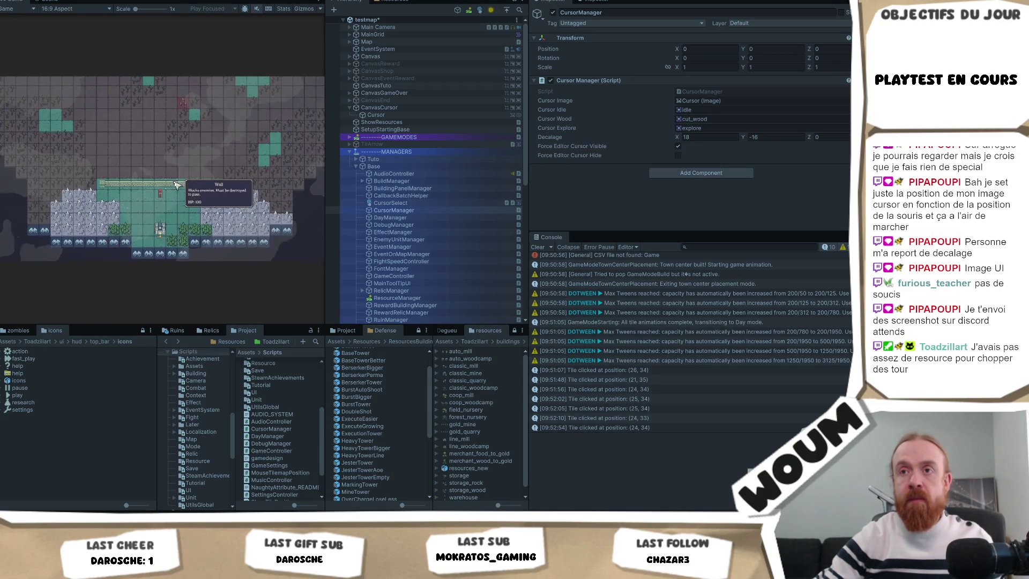
right_click(24, 2)
left_click(67, 33)
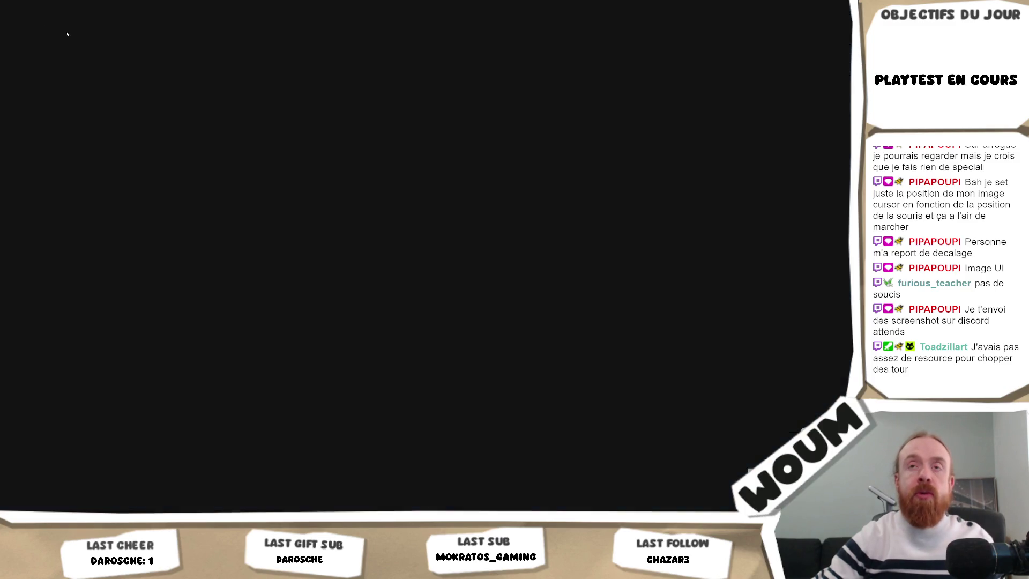
left_click(70, 9)
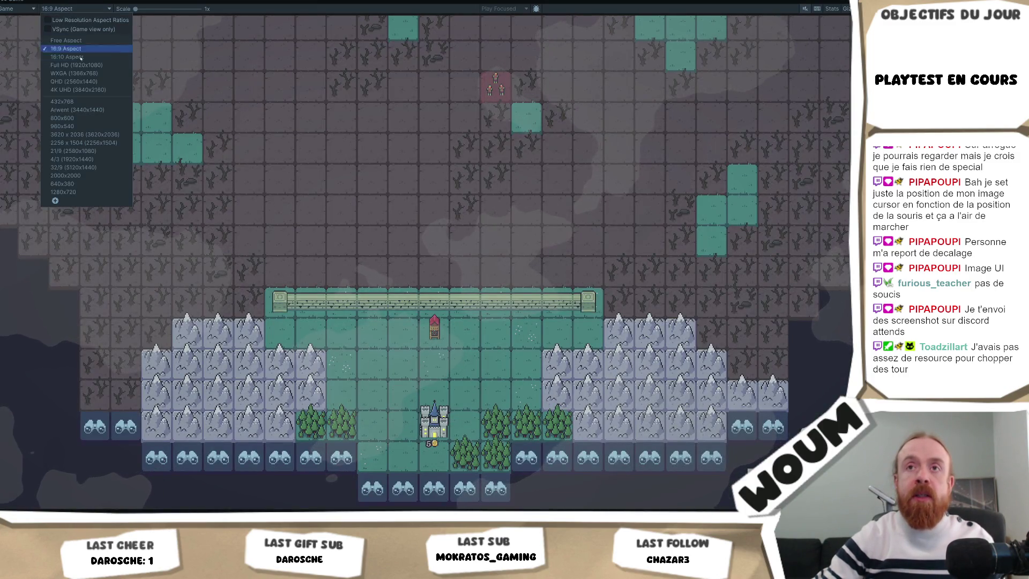
left_click(105, 110)
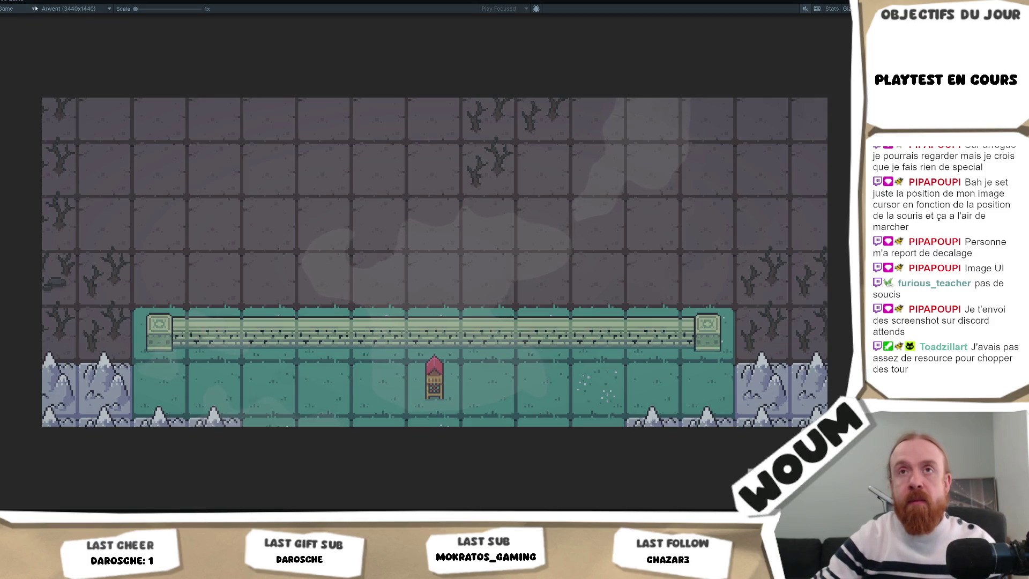
left_click(68, 9)
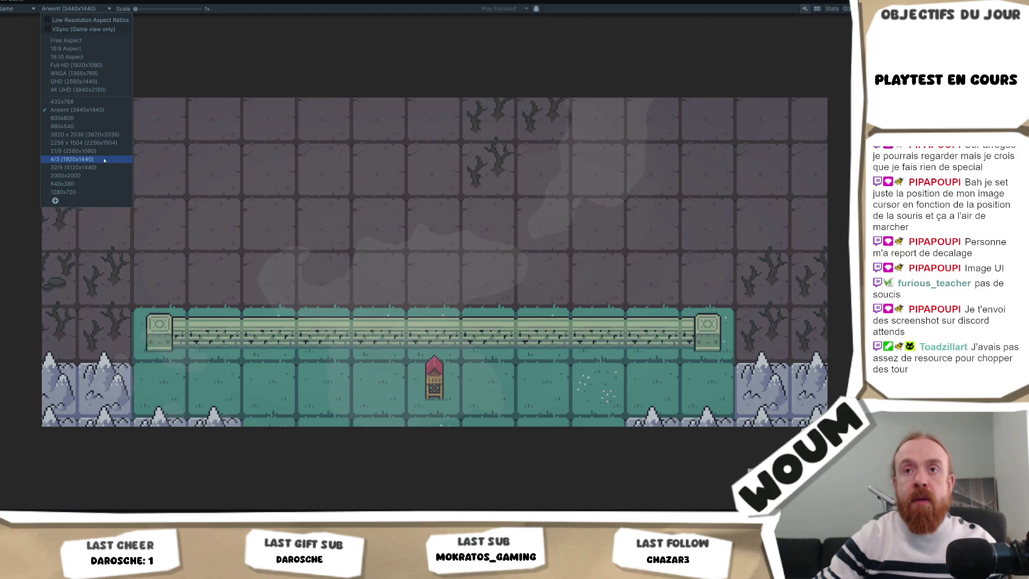
key("Escape")
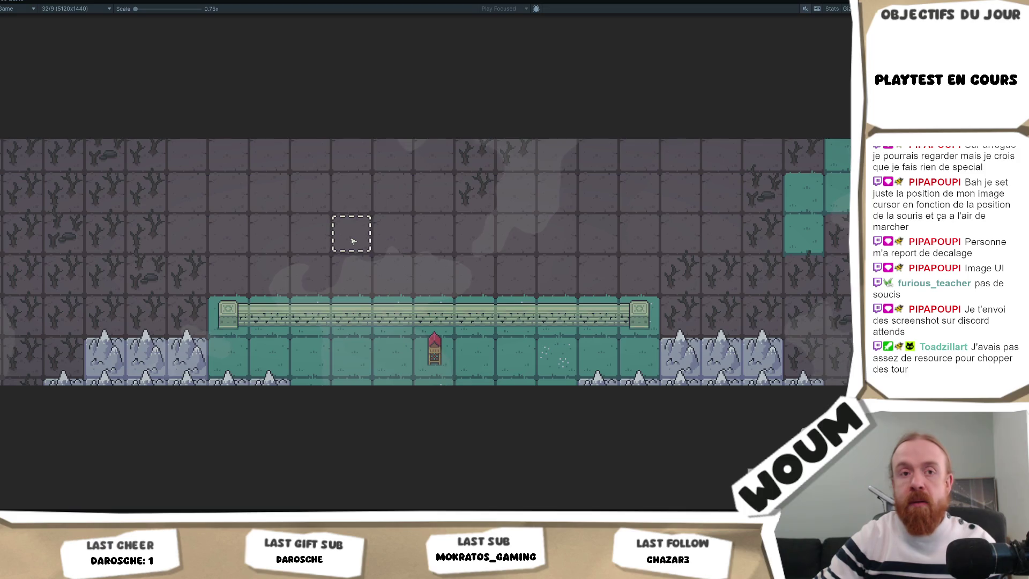
left_click(89, 10)
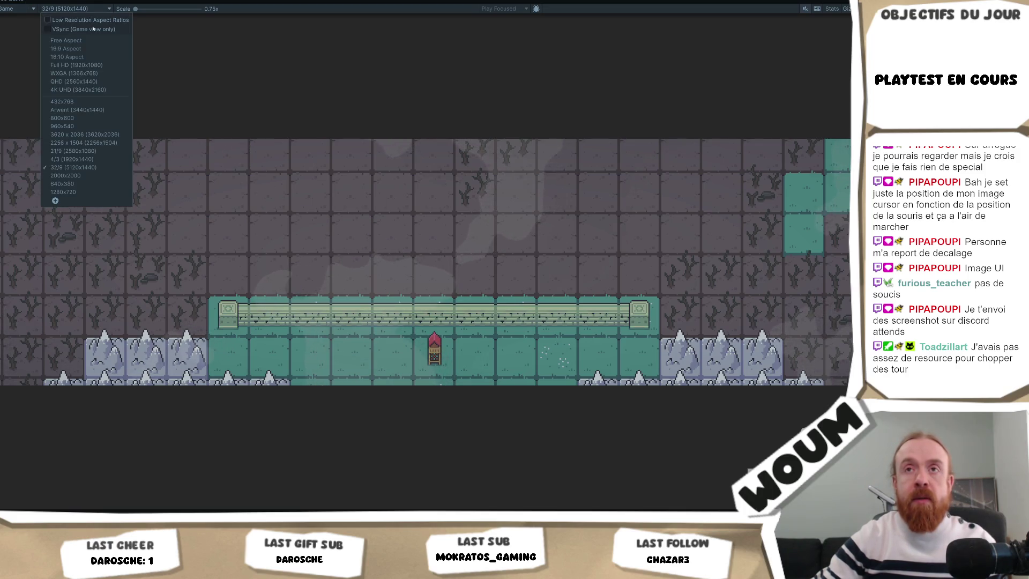
left_click(64, 52)
scroll(323, 189, "down", 5)
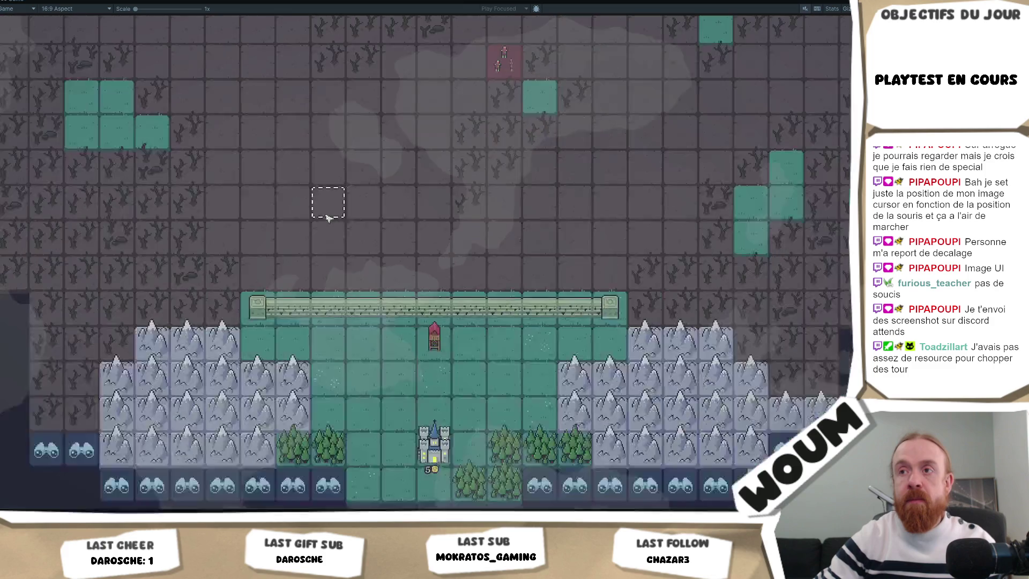
right_click(21, 1)
left_click(45, 26)
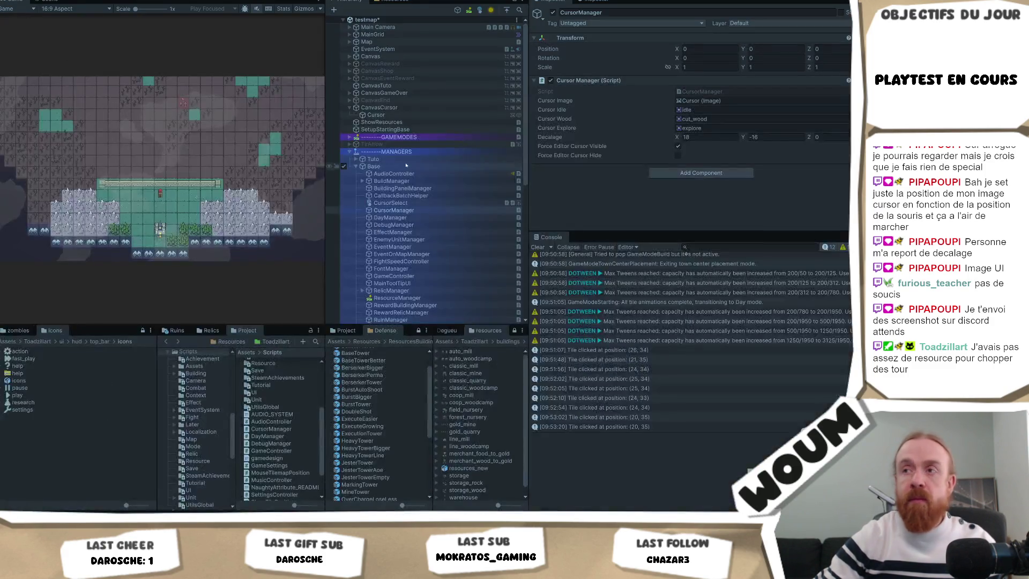
Step: Set Decalage to 20, -18 during play and check cursor alignment on map tiles
scroll(198, 176, "up", 3)
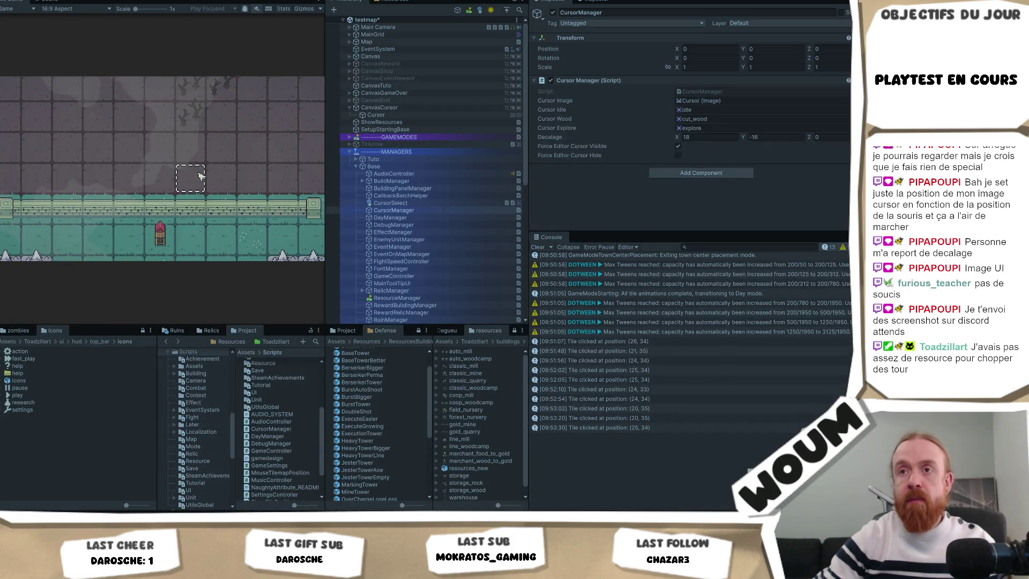
left_click(768, 137)
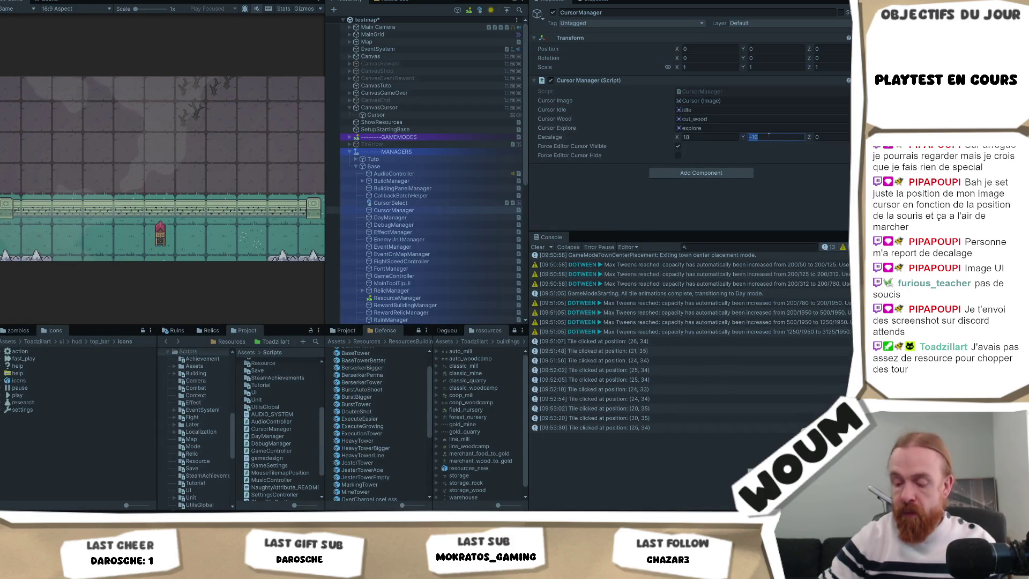
type("-18")
left_click(79, 127)
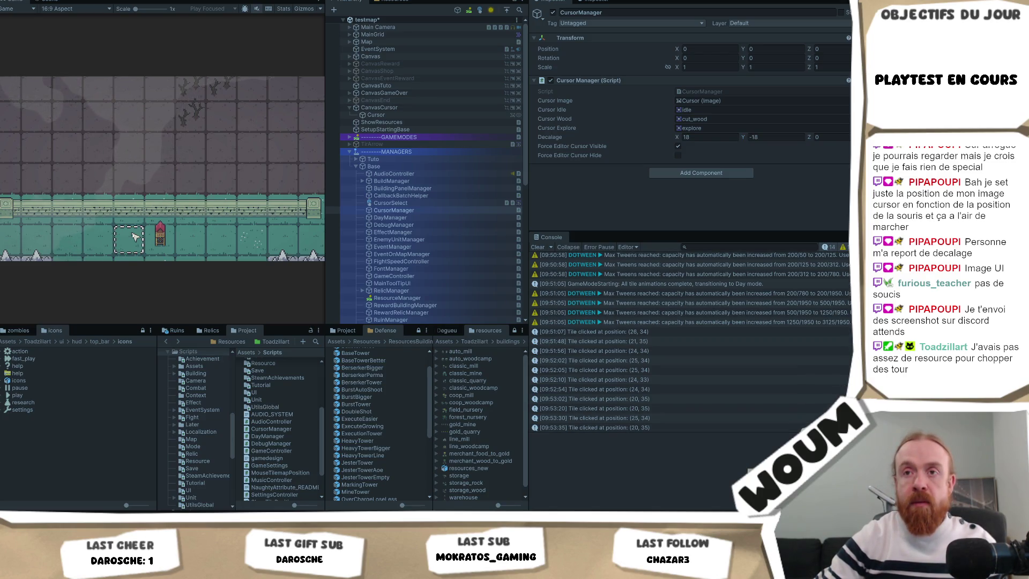
left_click(695, 137)
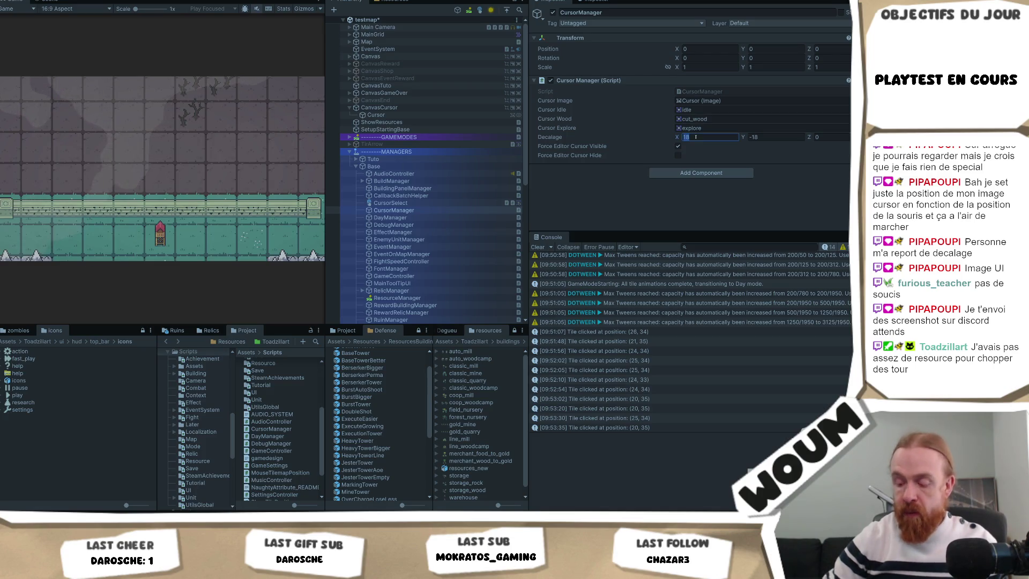
type("20")
left_click(149, 181)
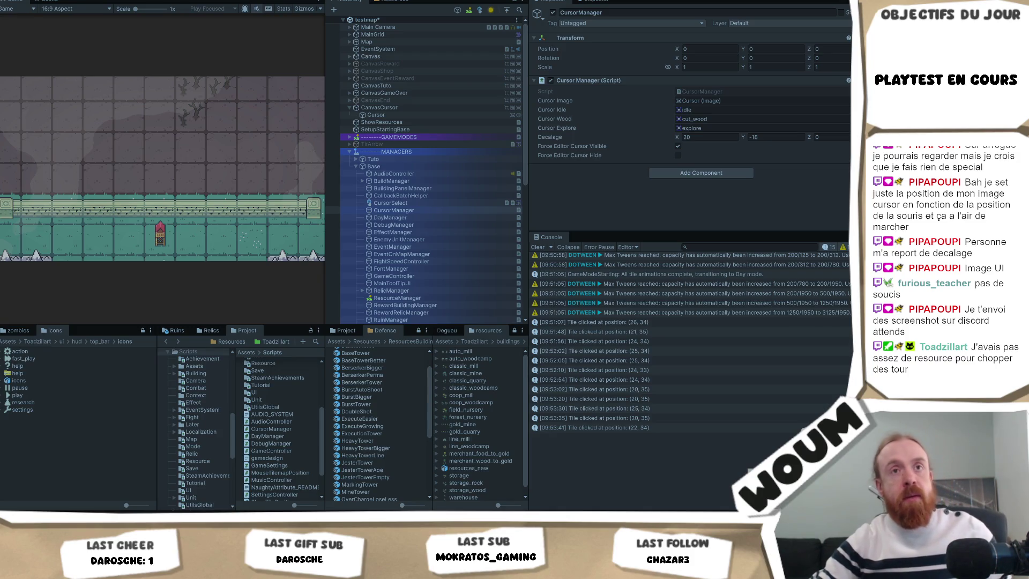
left_click(167, 159)
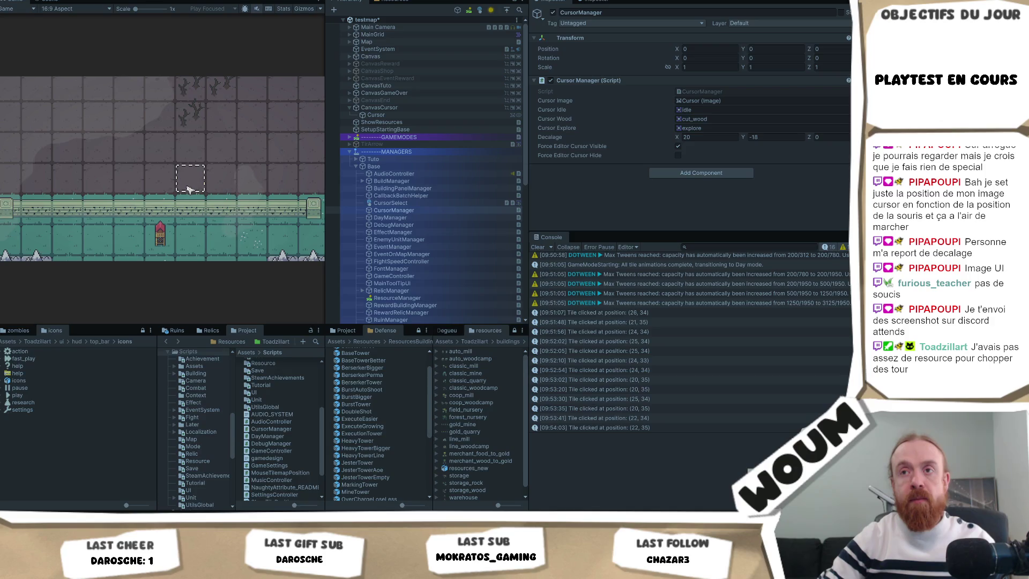
mouse_move(189, 204)
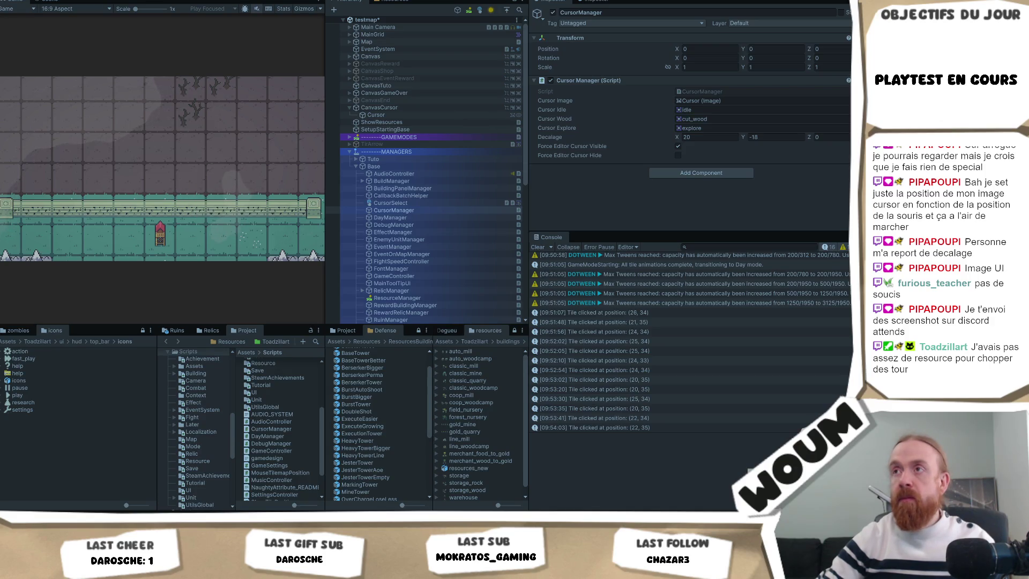
Step: Stop Play mode, re-enter Decalage 20, -18 so it persists, and select the Canvas
key("ctrl+p")
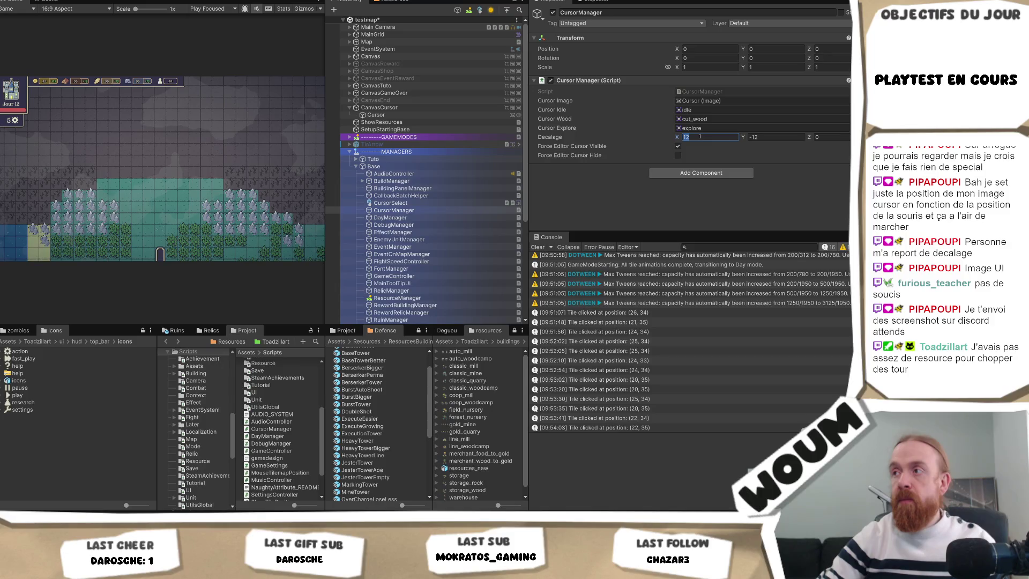
type("20")
key("Tab")
type("-")
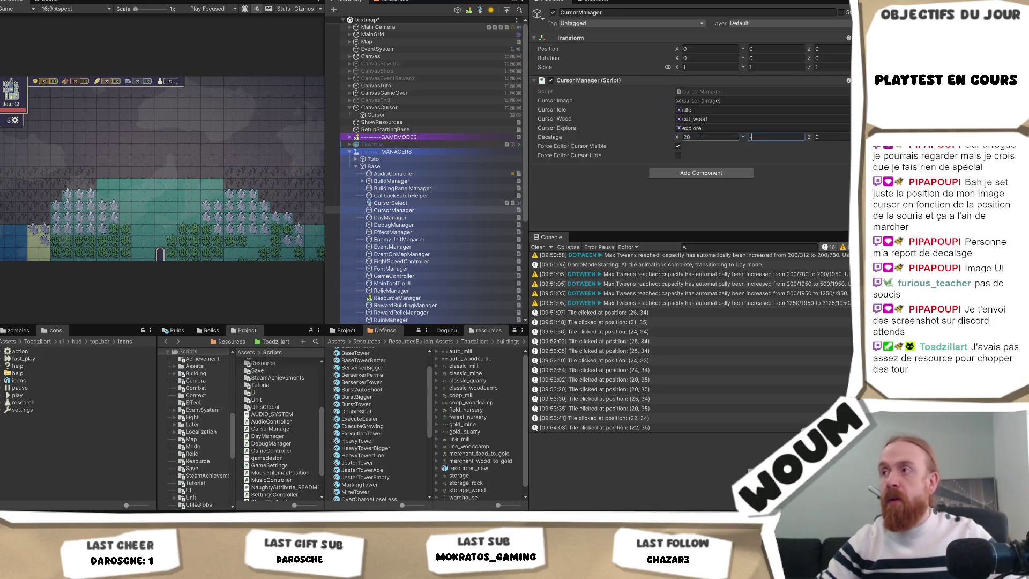
type("18")
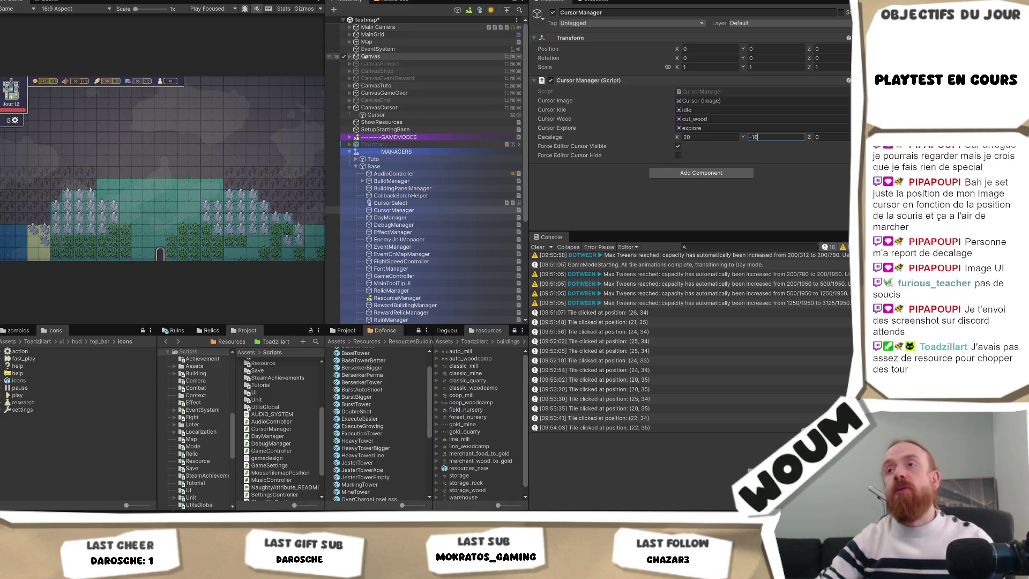
left_click(375, 56)
left_click(350, 56)
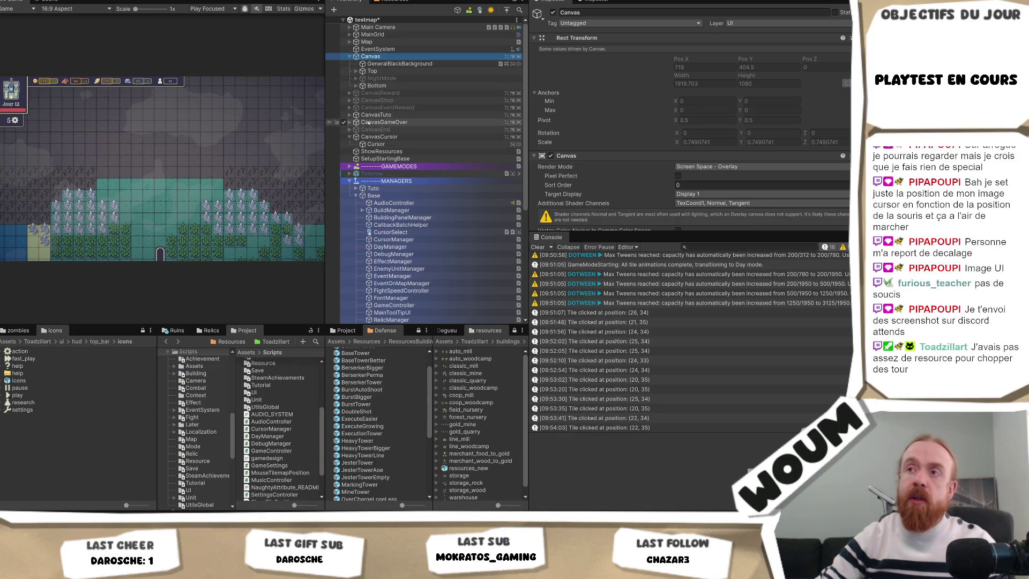
Step: Switch CanvasCursor's Render Mode from Screen Space - Overlay to World Space
left_click(370, 137)
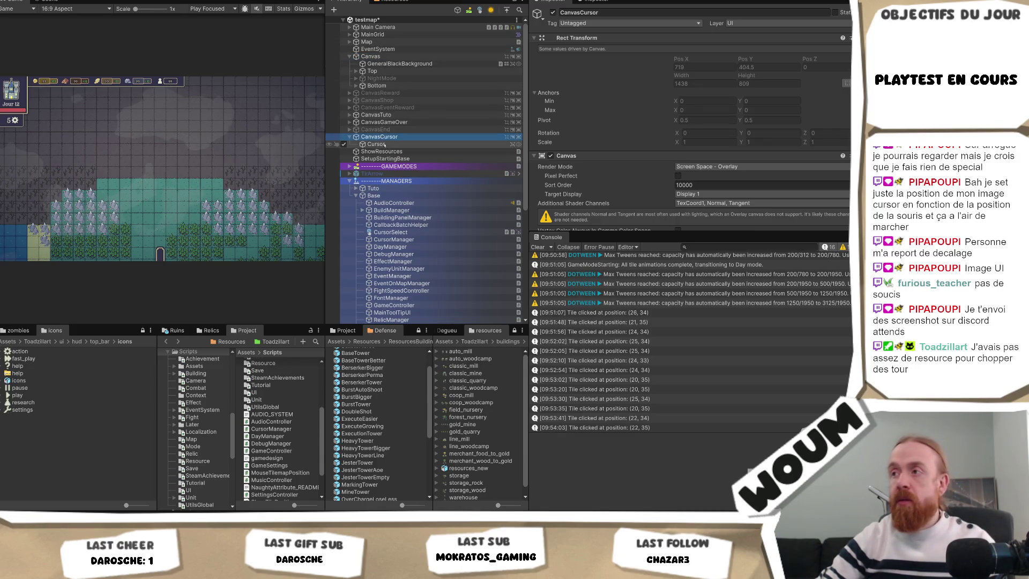
scroll(713, 108, "down", 4)
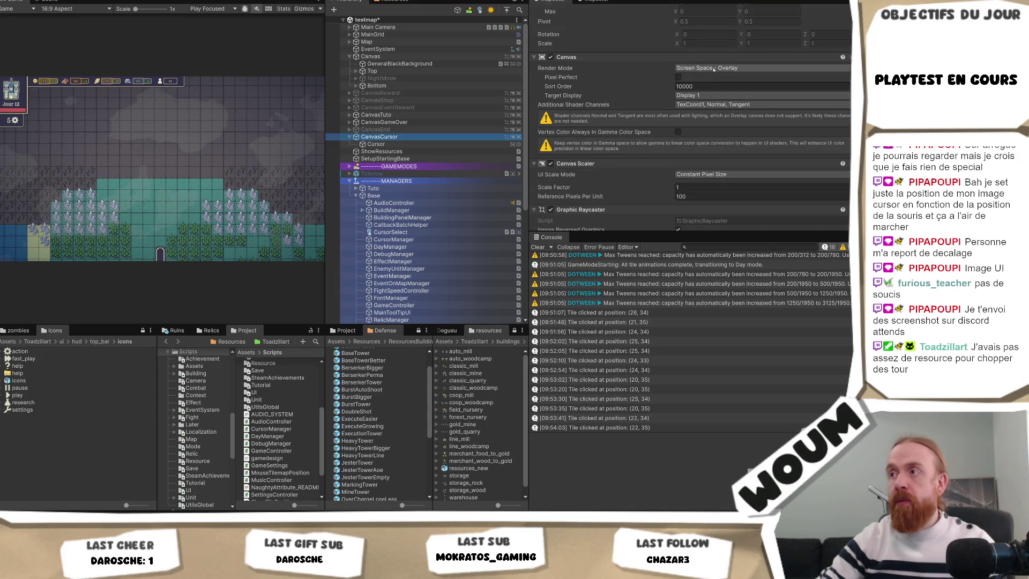
left_click(713, 68)
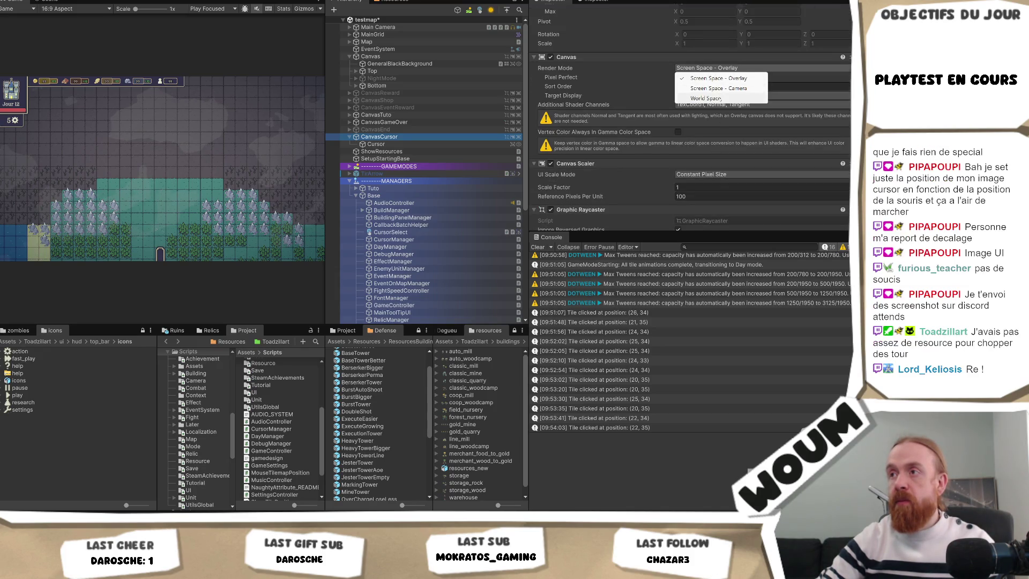
left_click(707, 98)
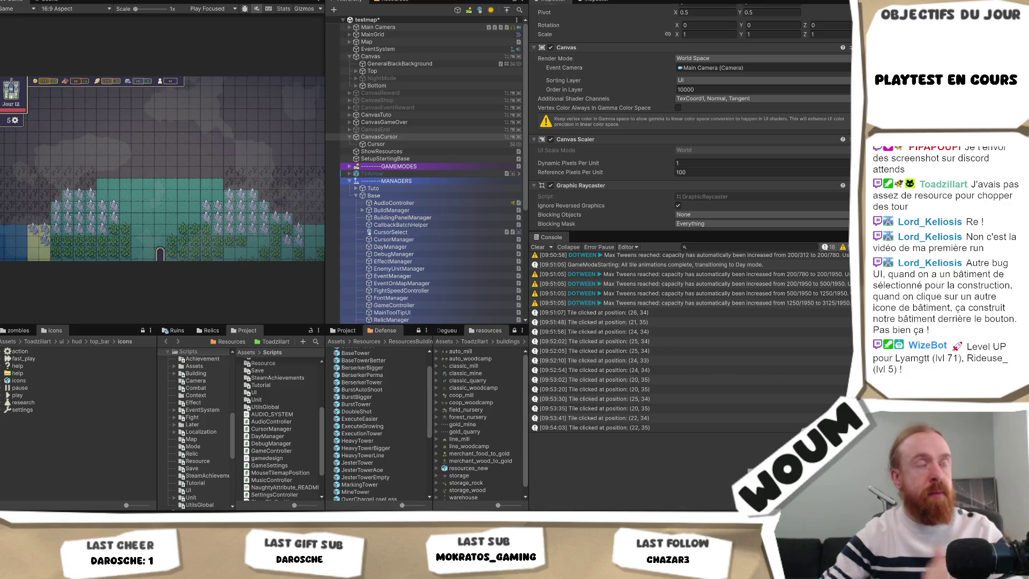
Step: Check the 'Autre bug UI' card in the Codecks A faire deck, then return to Unity
key("alt+Tab")
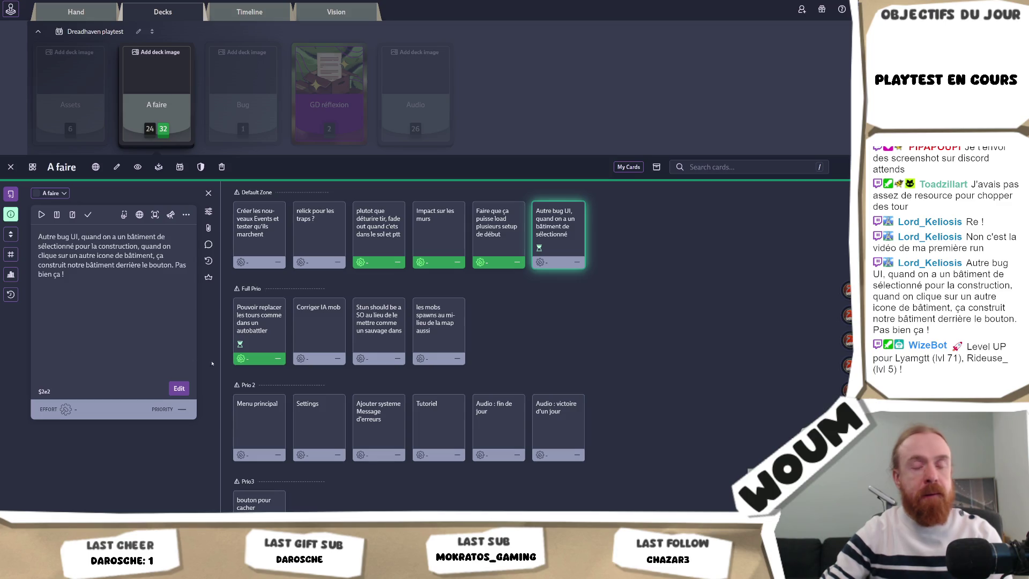
key("alt+Tab")
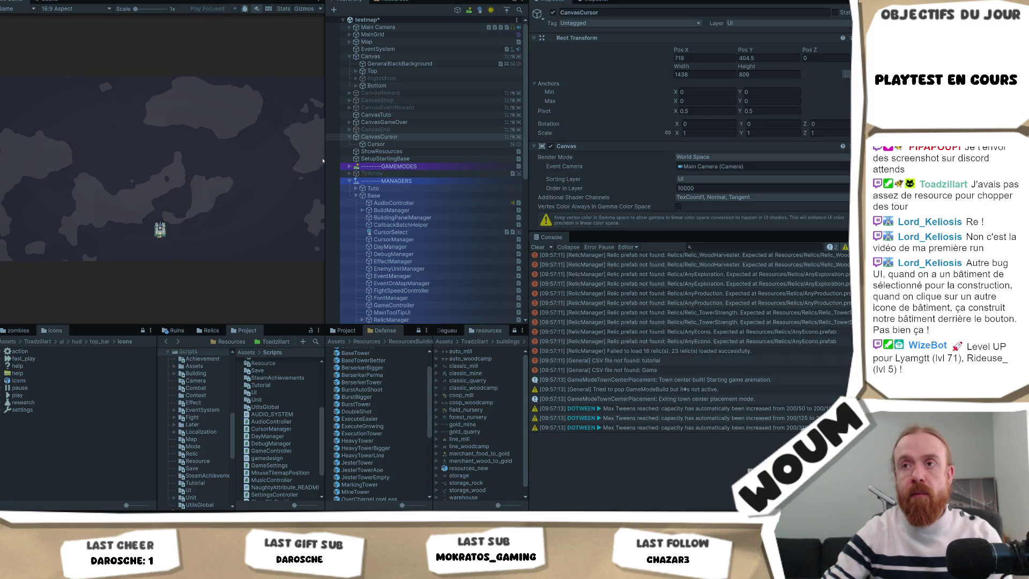
Step: Widen the Game view and Hierarchy, start the playtest, and test selecting a map tile
left_click_drag(323, 160, 483, 161)
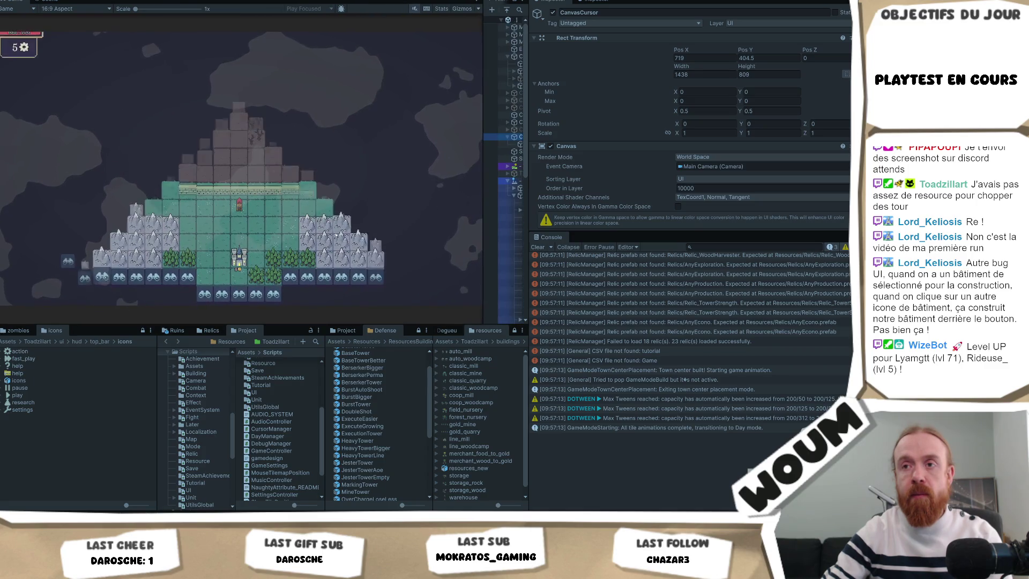
left_click(239, 263)
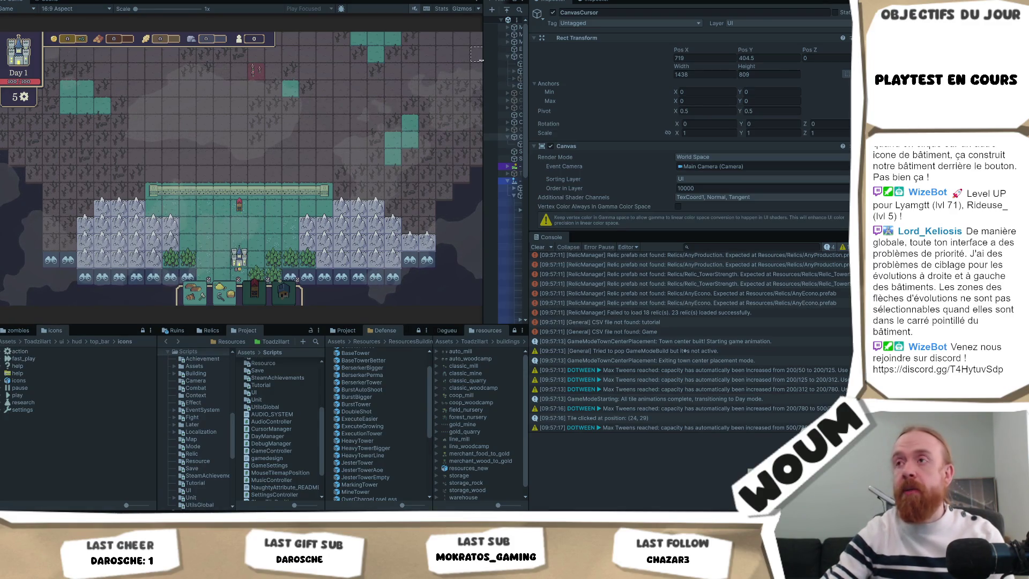
left_click_drag(482, 60, 420, 86)
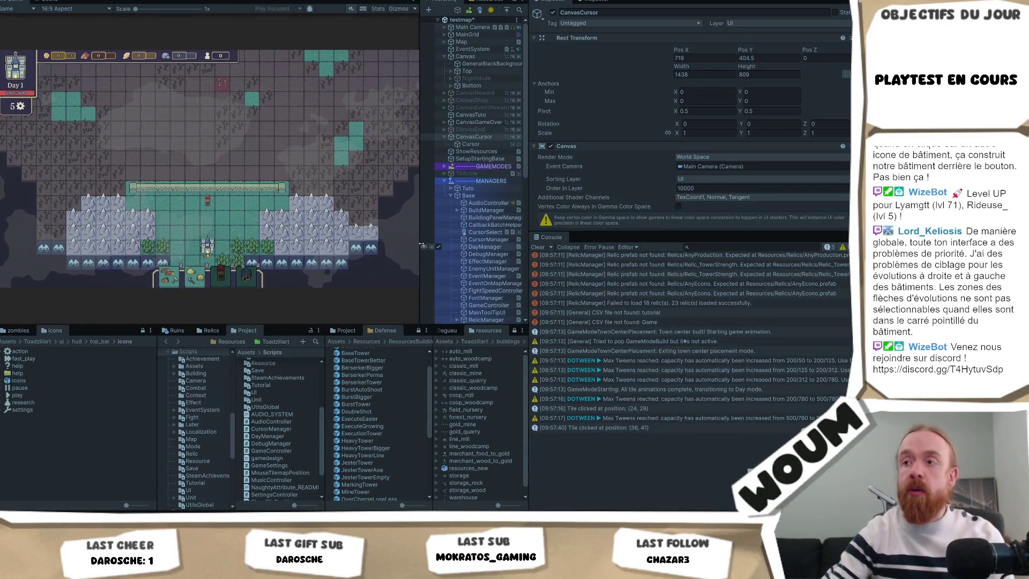
scroll(402, 391, "up", 2)
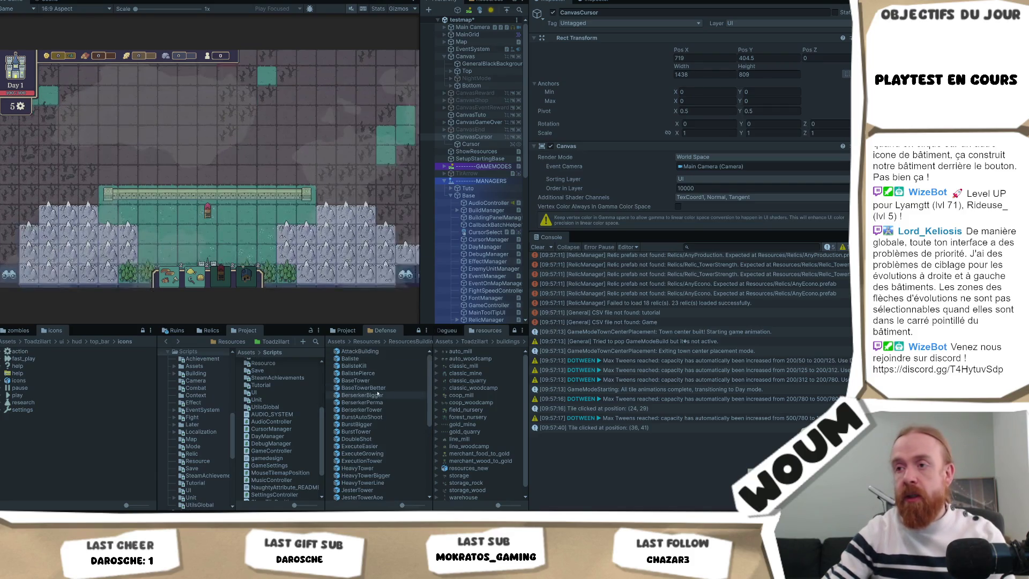
left_click(290, 179)
Step: Open the BalisteKill tower prefab for editing
scroll(290, 180, "down", 2)
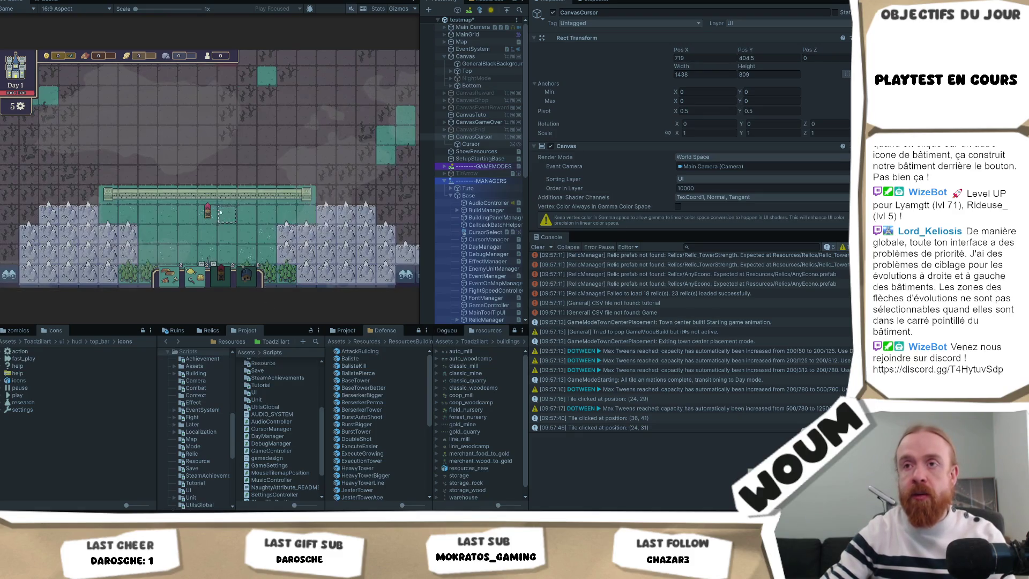
mouse_move(205, 200)
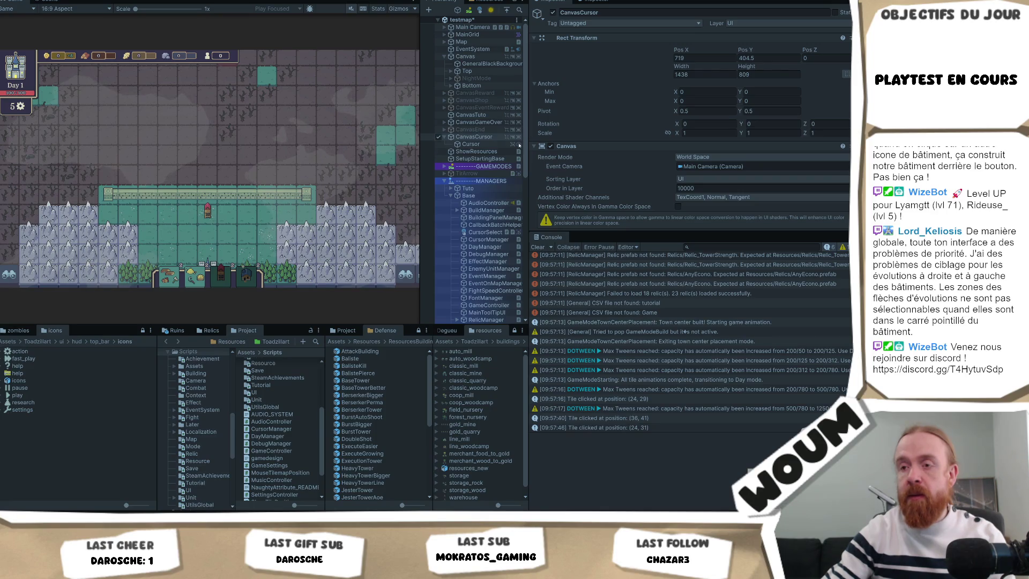
double_click(378, 365)
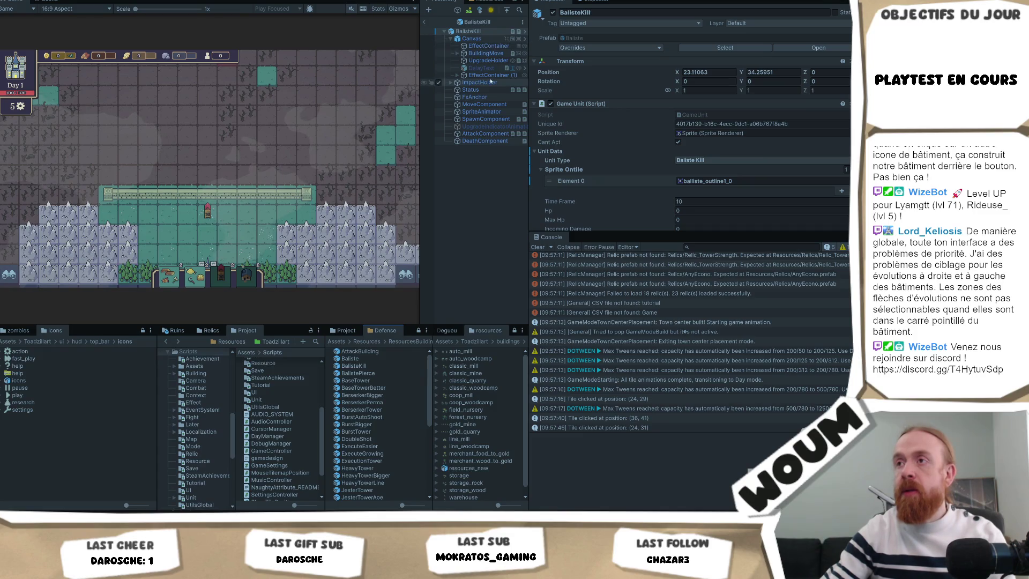
Step: Go from BalisteKill through Baliste and AttackBuilding to open the UpgradeHolder_BuildingUpgradeItem prefab
left_click(828, 49)
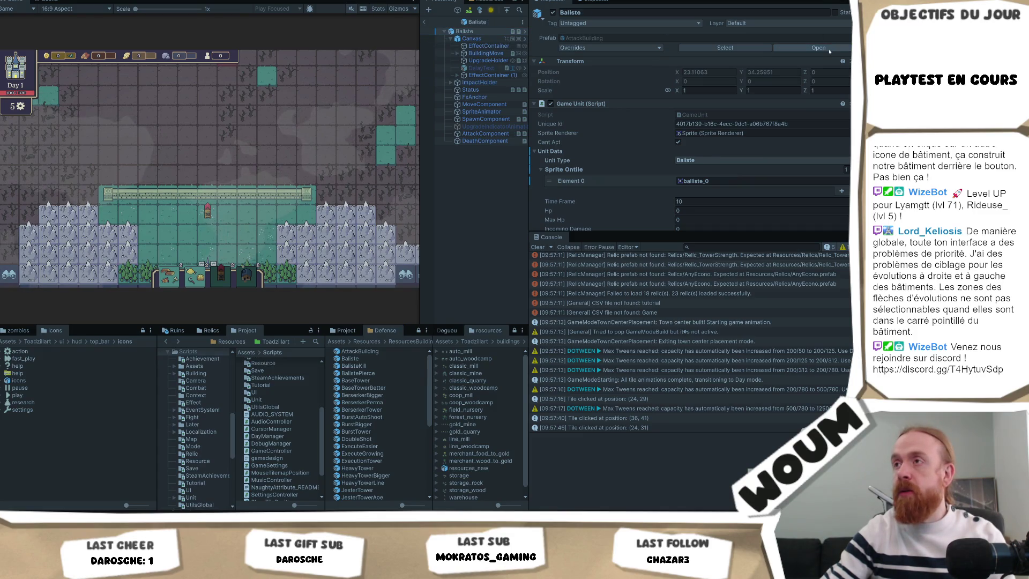
left_click(828, 49)
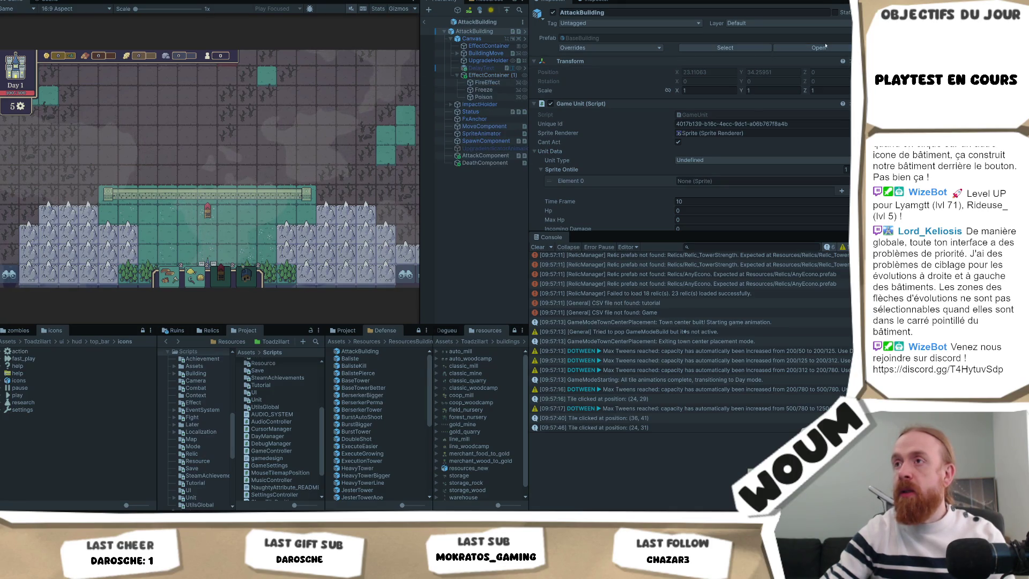
left_click(429, 61)
scroll(771, 193, "down", 5)
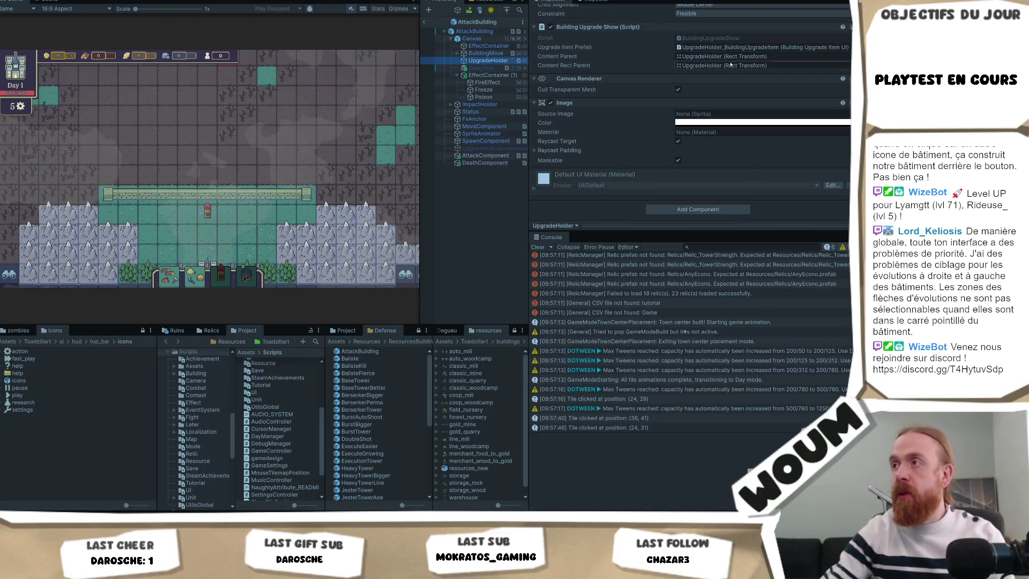
left_click(742, 47)
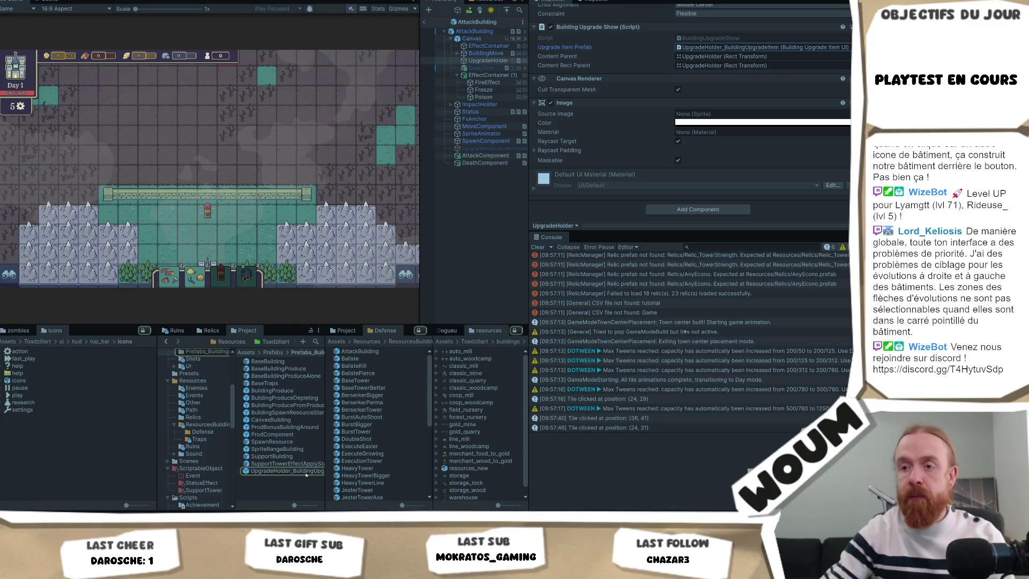
double_click(288, 471)
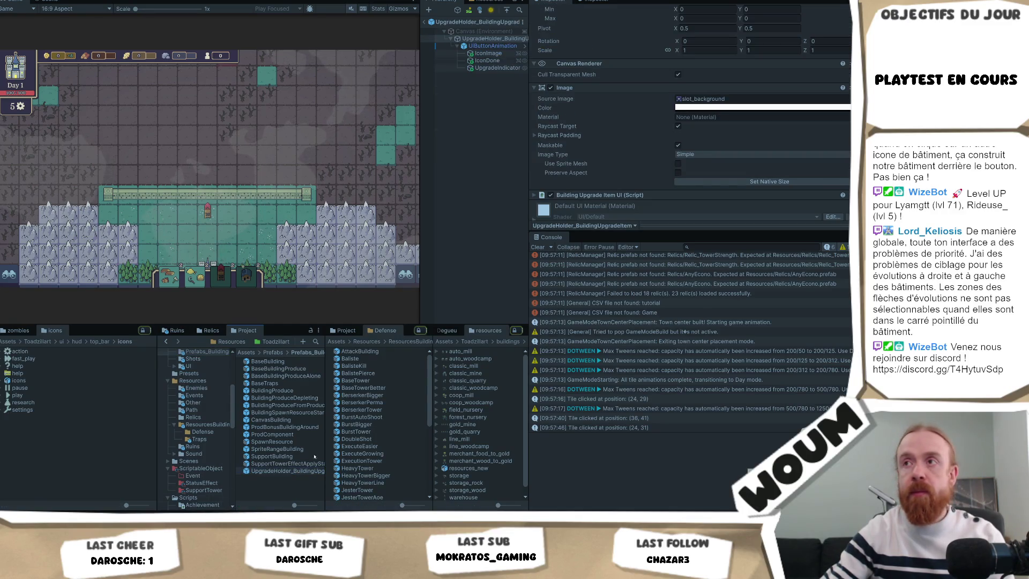
Step: Toggle Raycast Target on the IconImage, IconDone and UpgradeIndicator Image components
left_click(500, 55)
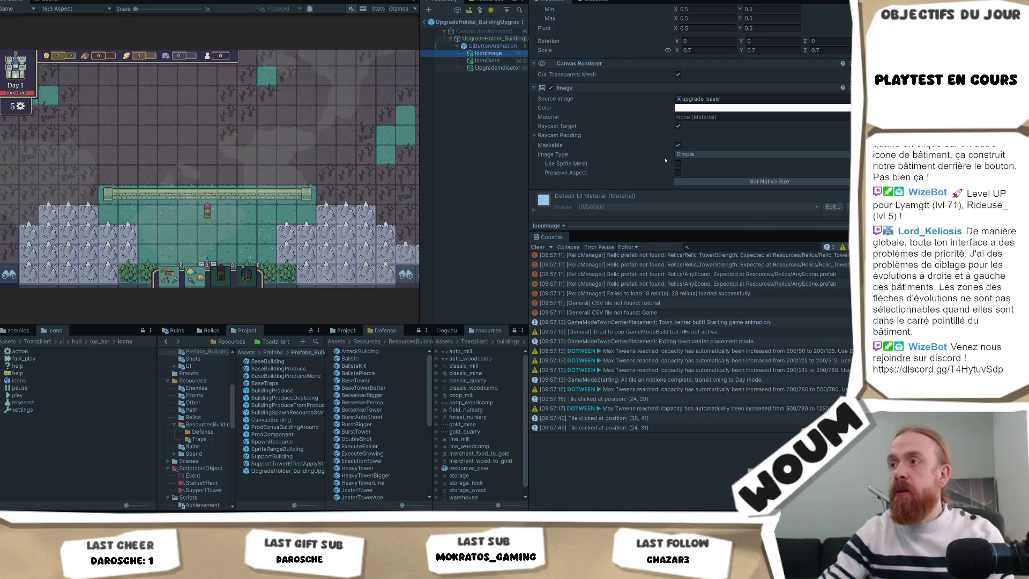
left_click(678, 127)
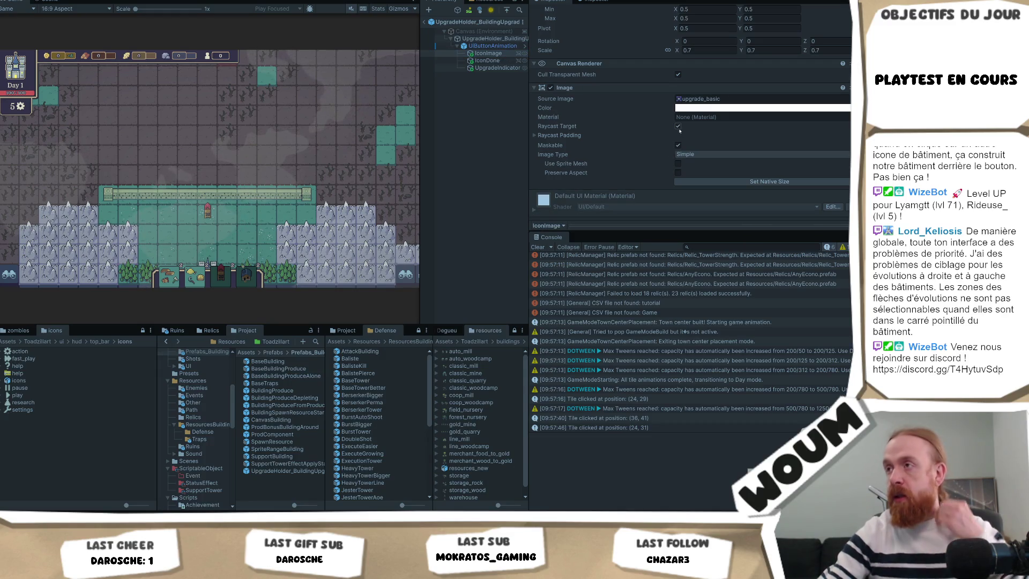
left_click(486, 61)
left_click(678, 127)
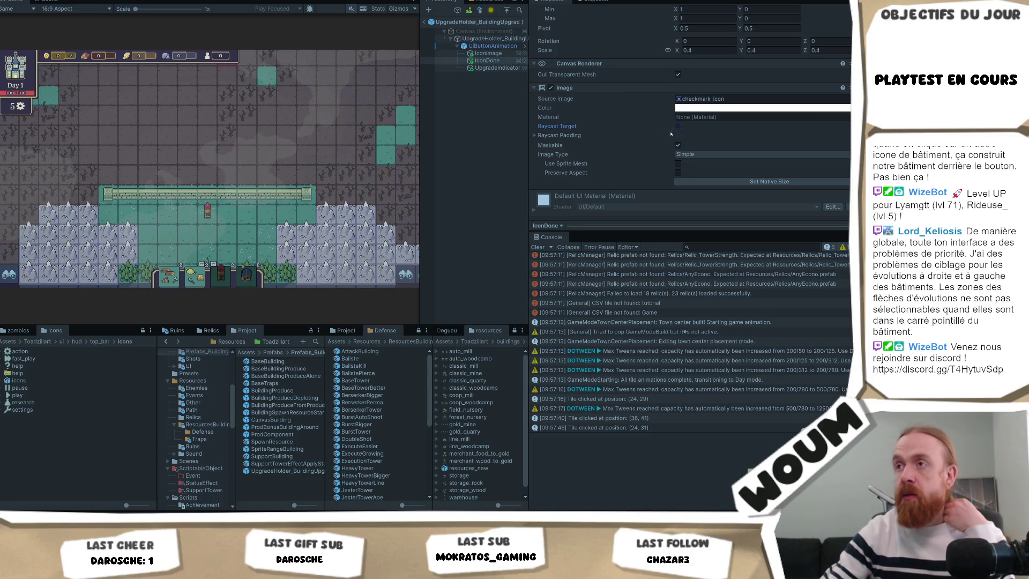
left_click(496, 54)
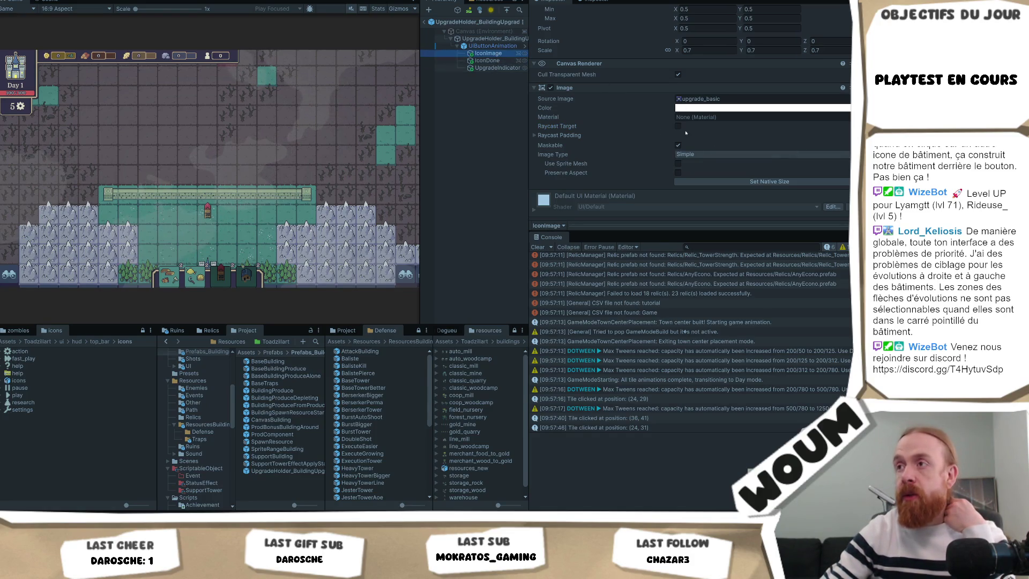
left_click(678, 126)
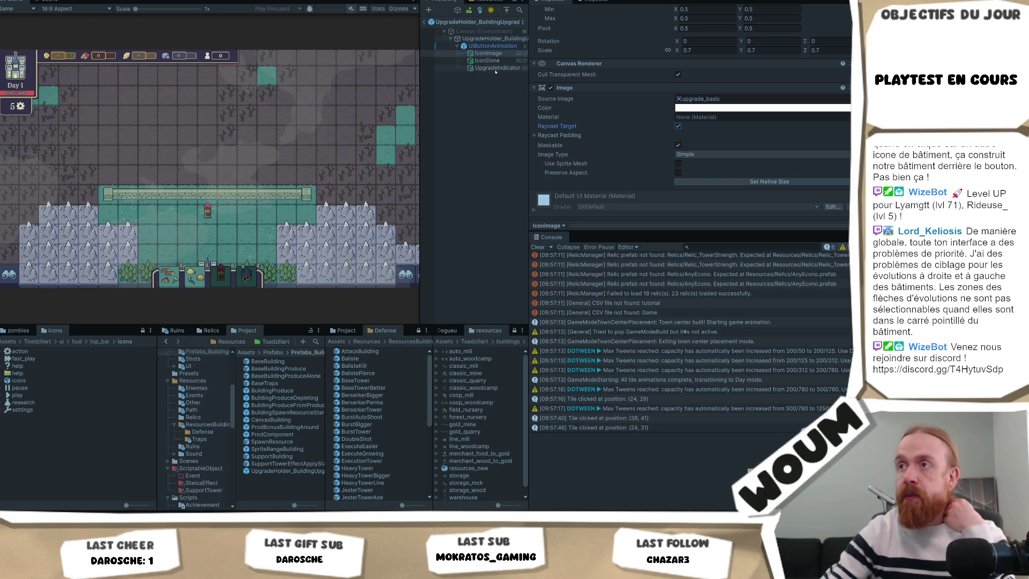
left_click(495, 68)
left_click(678, 127)
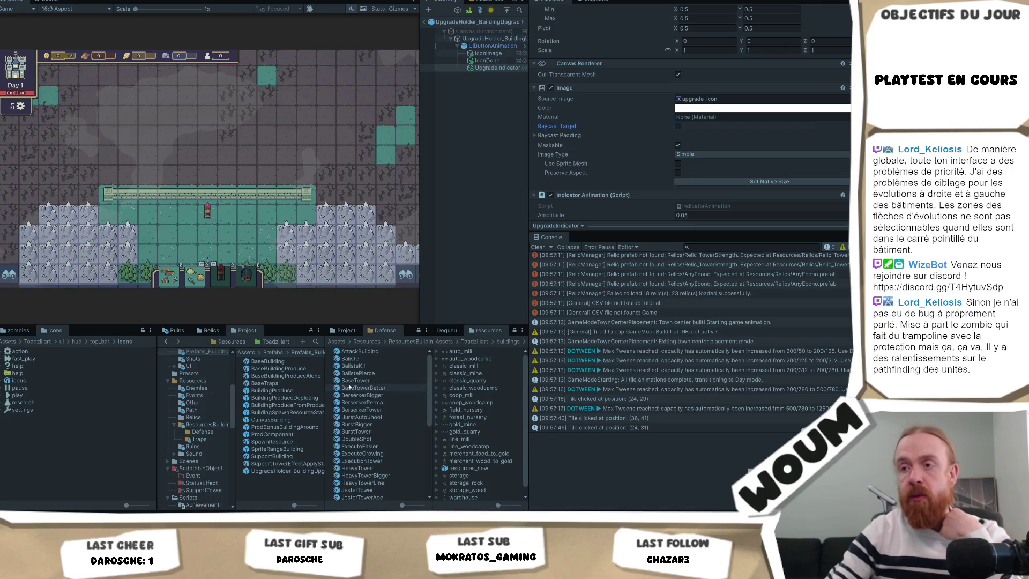
scroll(373, 402, "down", 2)
scroll(372, 401, "up", 2)
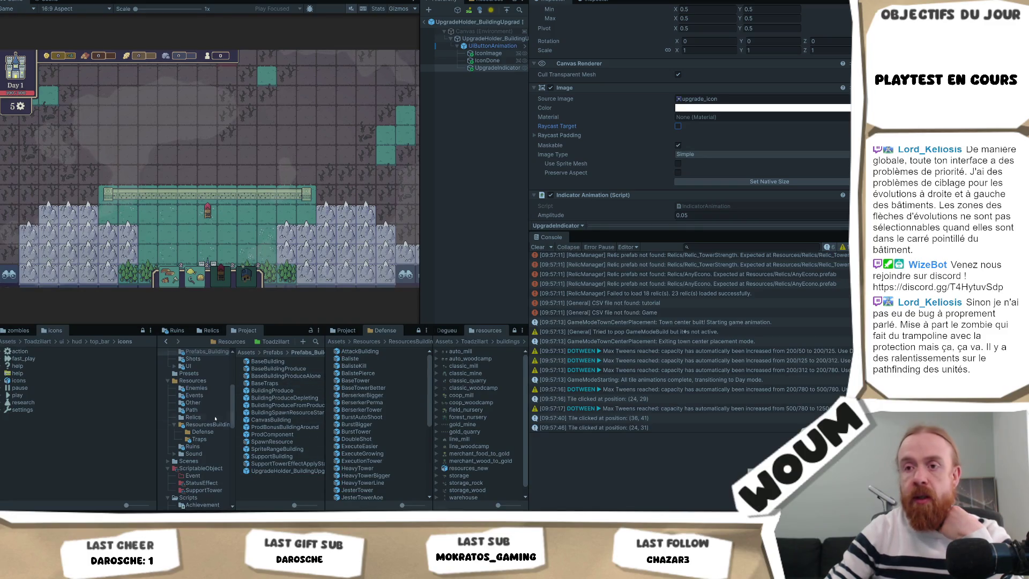
Step: Open the TrapPushback prefab from the Traps folder
left_click(199, 439)
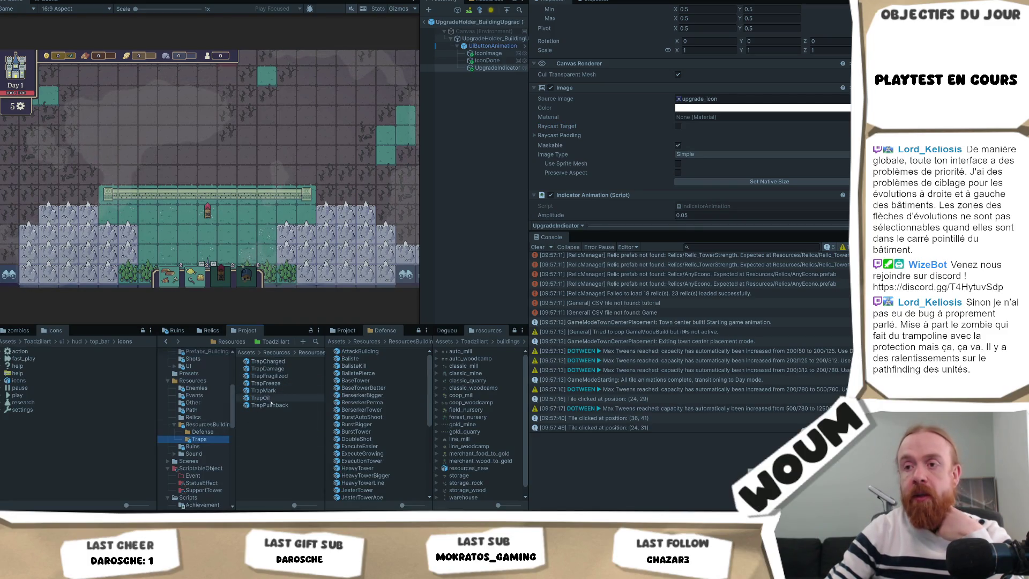
left_click(273, 405)
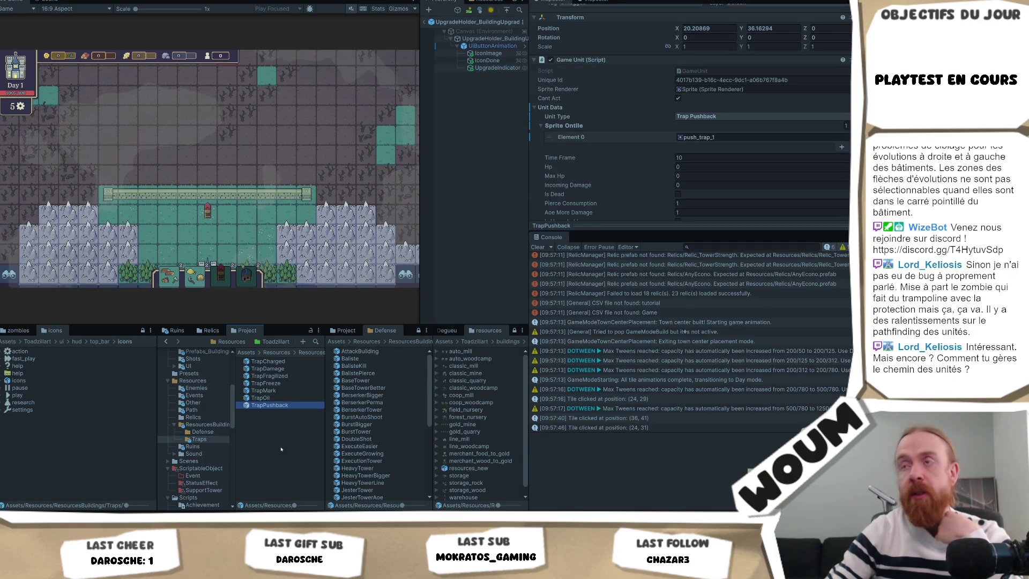
double_click(264, 406)
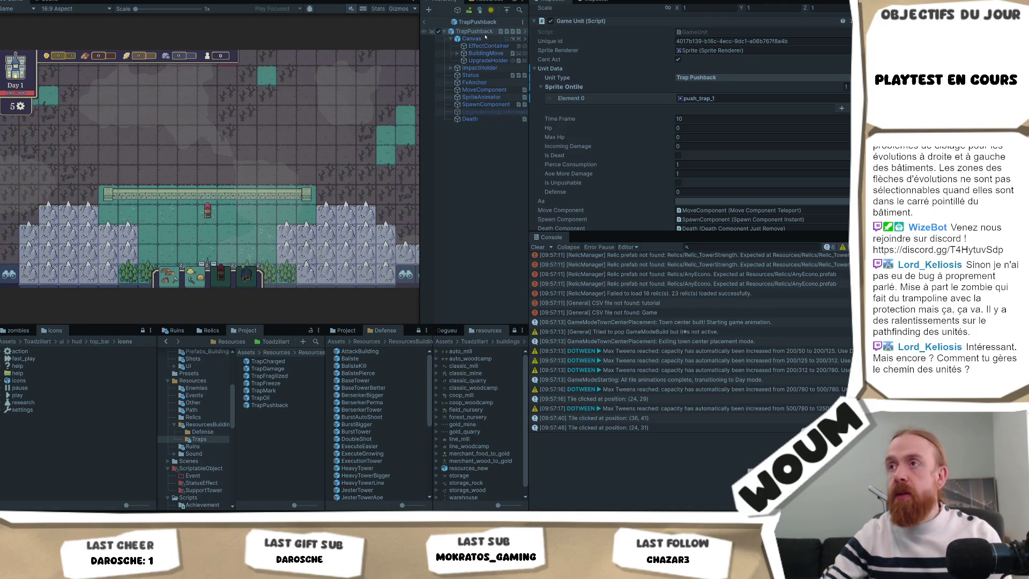
Step: Set the trap effect Damage to 50 and save the prefab
scroll(643, 200, "down", 3)
scroll(643, 200, "down", 10)
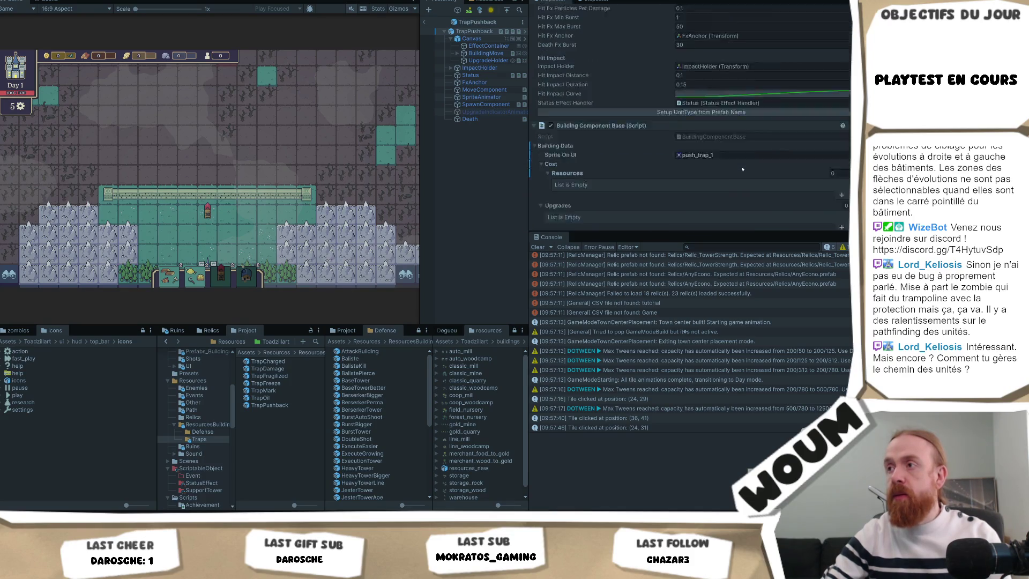
scroll(741, 173, "down", 5)
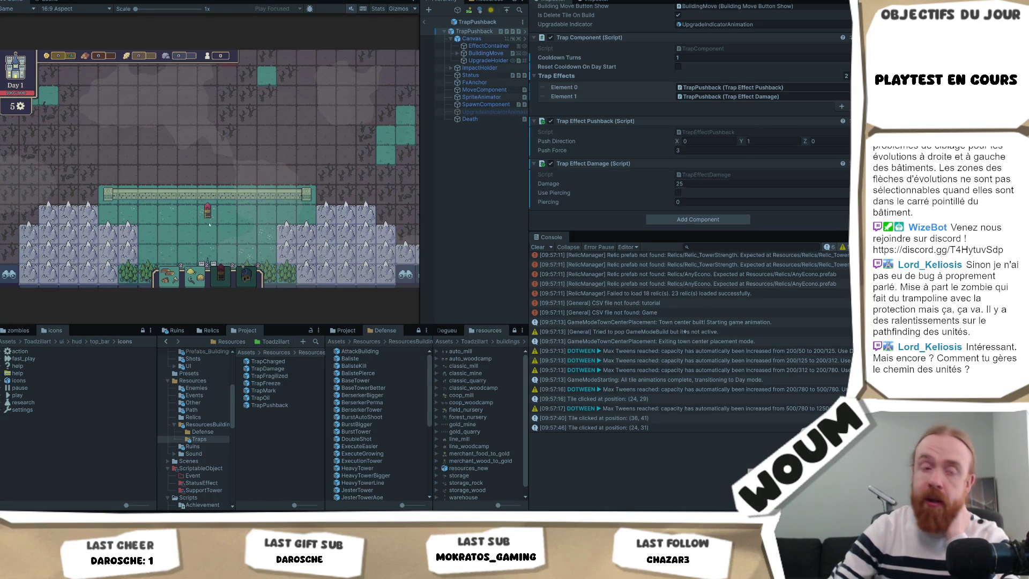
left_click(704, 184)
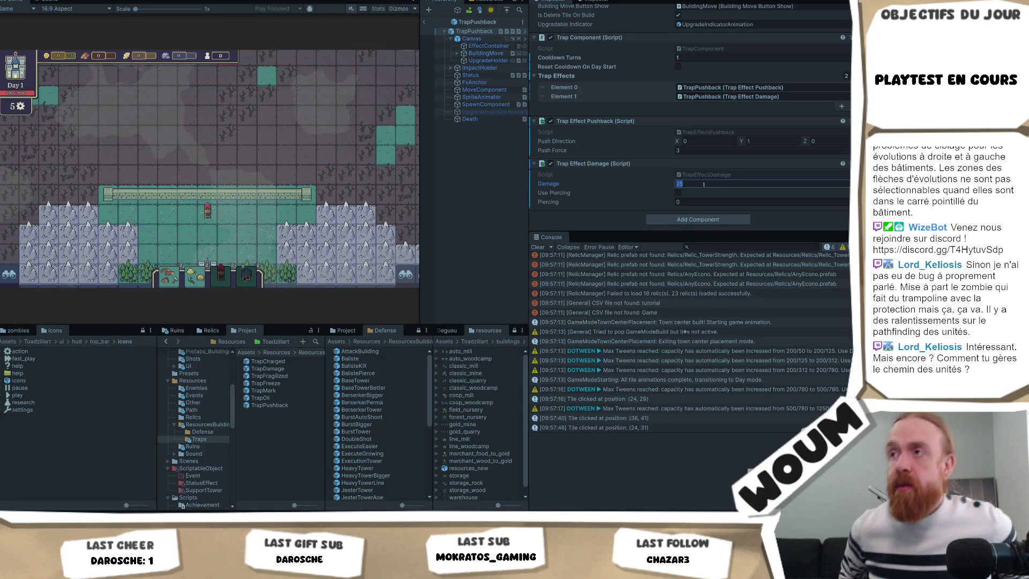
type("50")
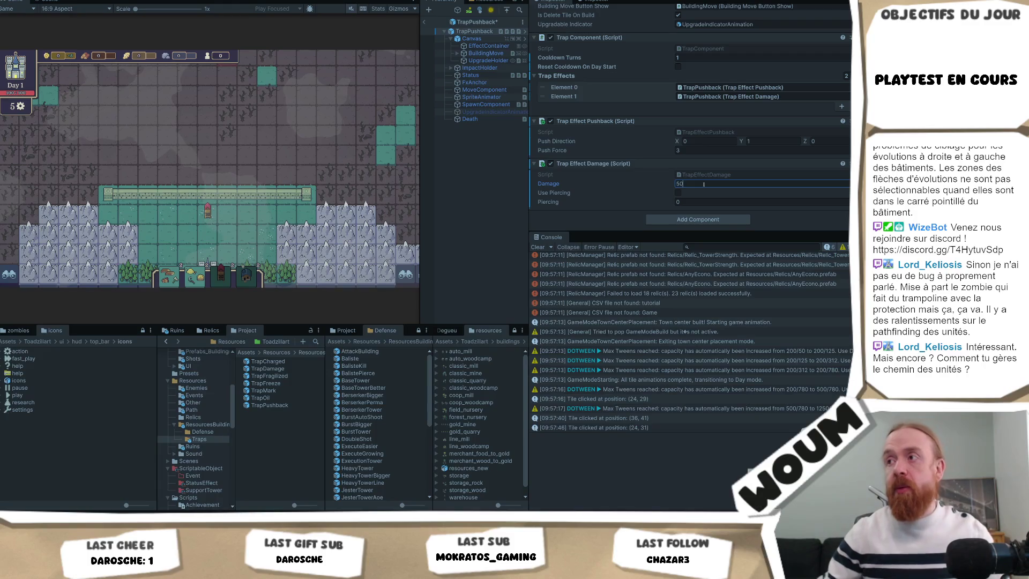
key("ctrl+s")
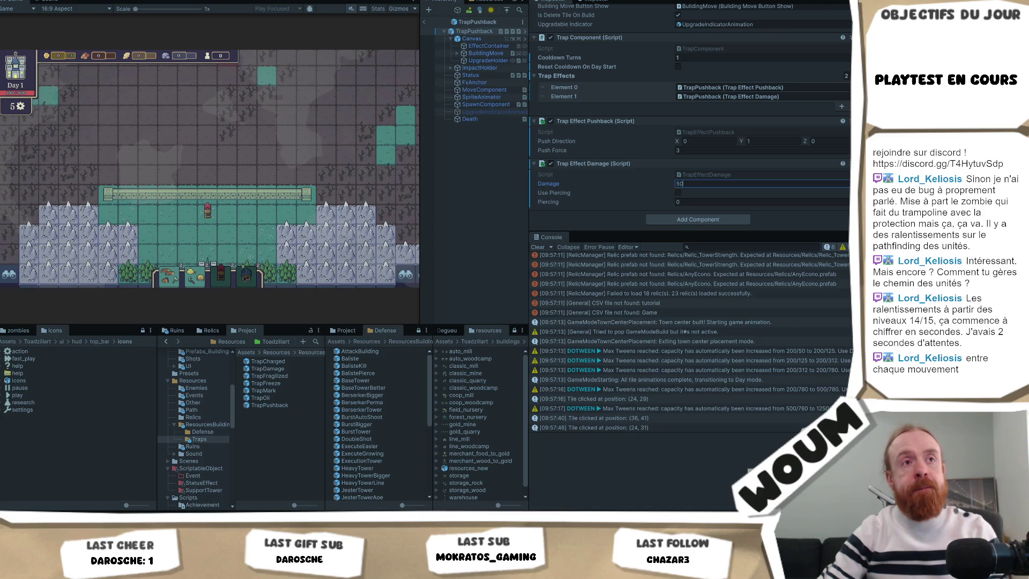
key("Return")
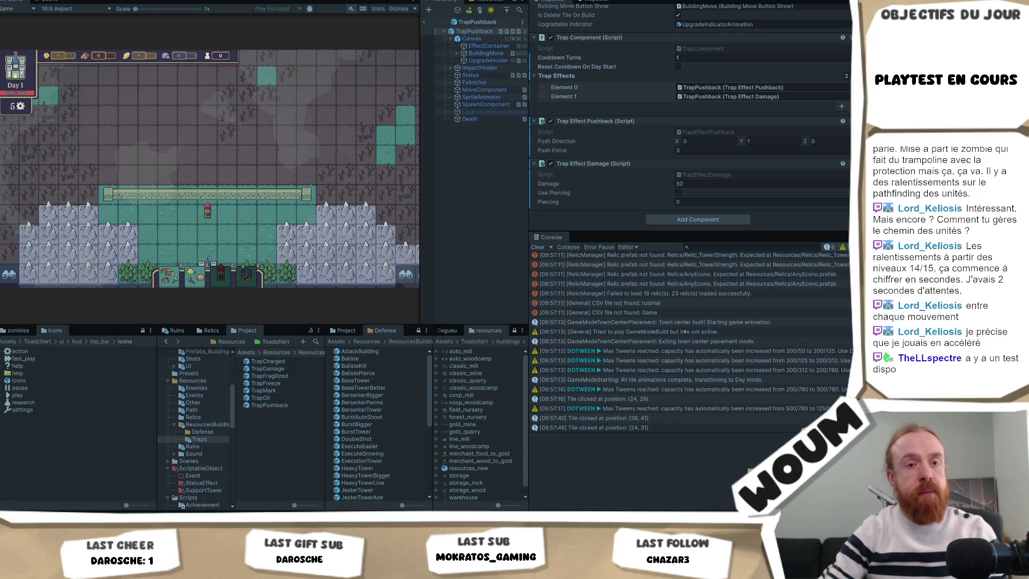
left_click(302, 164)
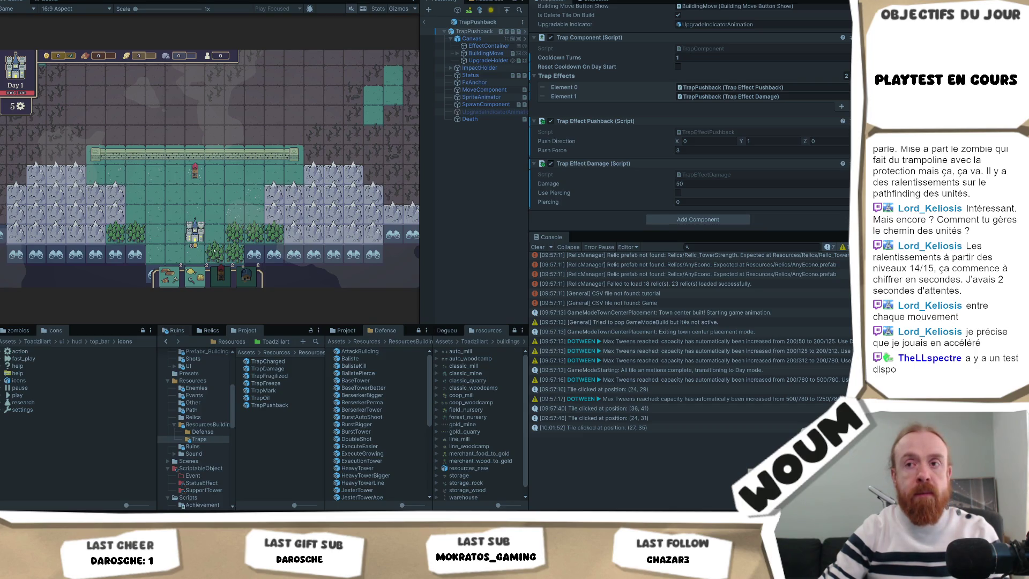
left_click(169, 275)
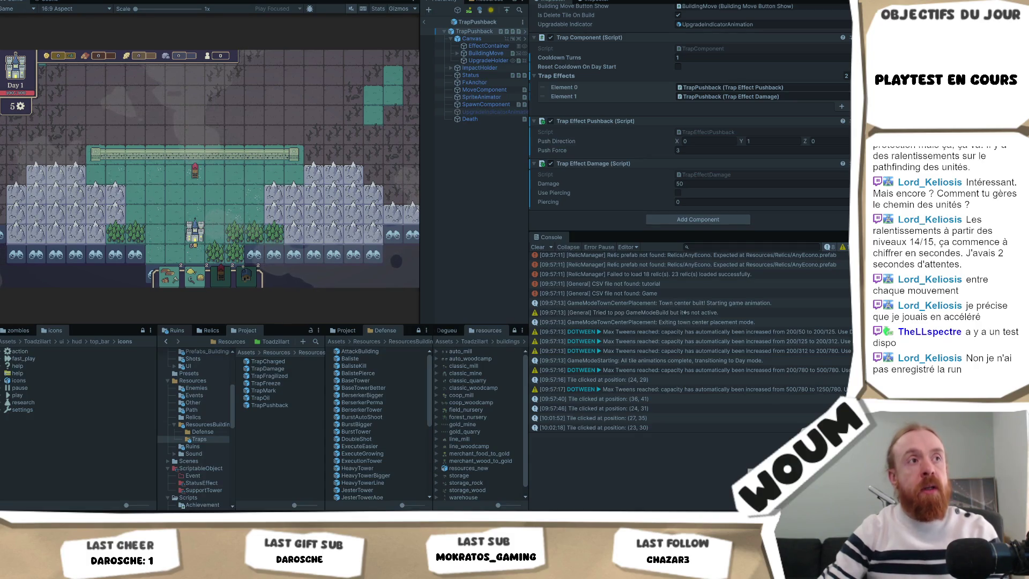
left_click(286, 140)
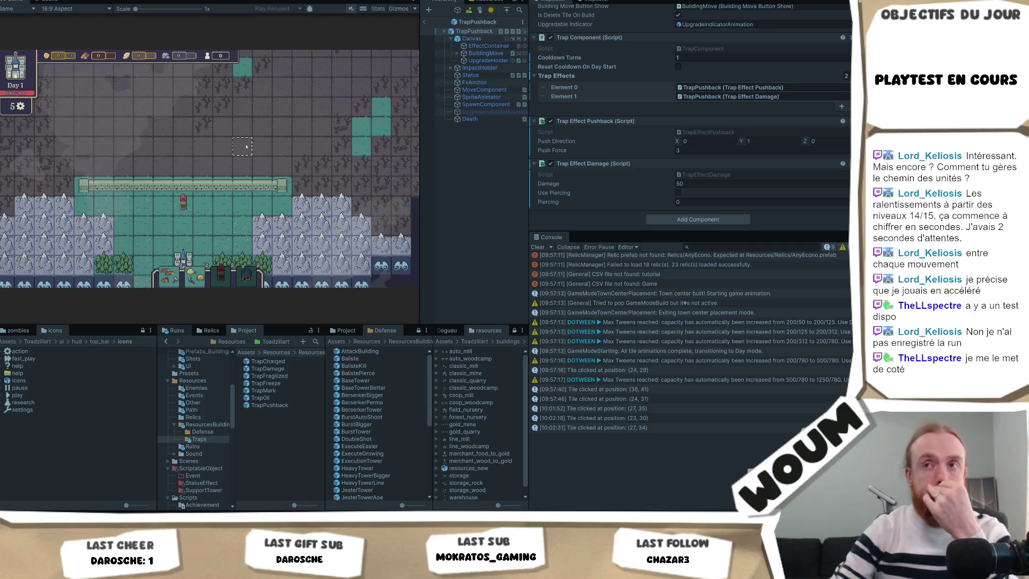
scroll(259, 124, "down", 1)
left_click(255, 138)
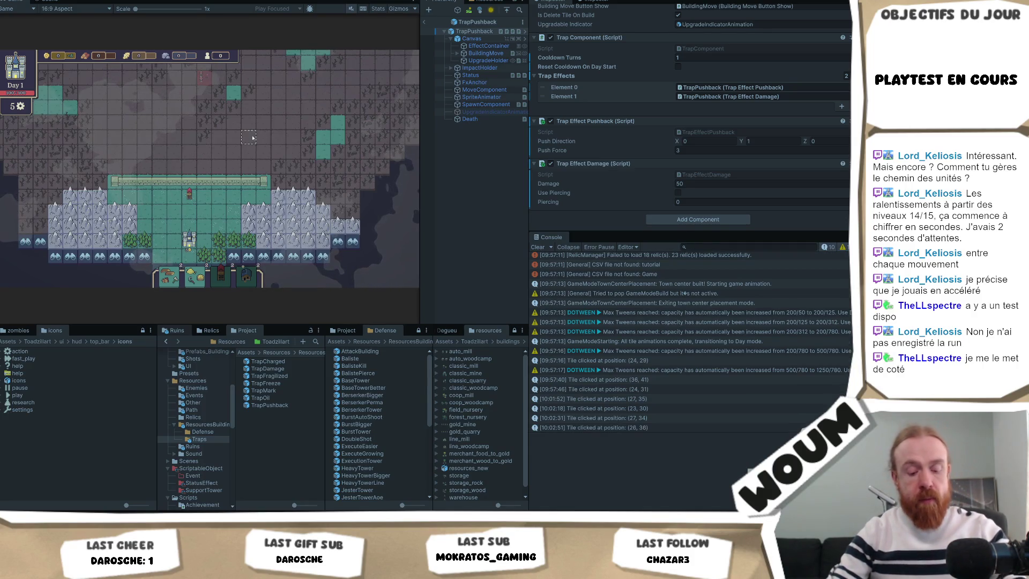
Step: Skip ahead with F1 to Day 7, taking each offered kit, including 2x Burst Tower
key("F1")
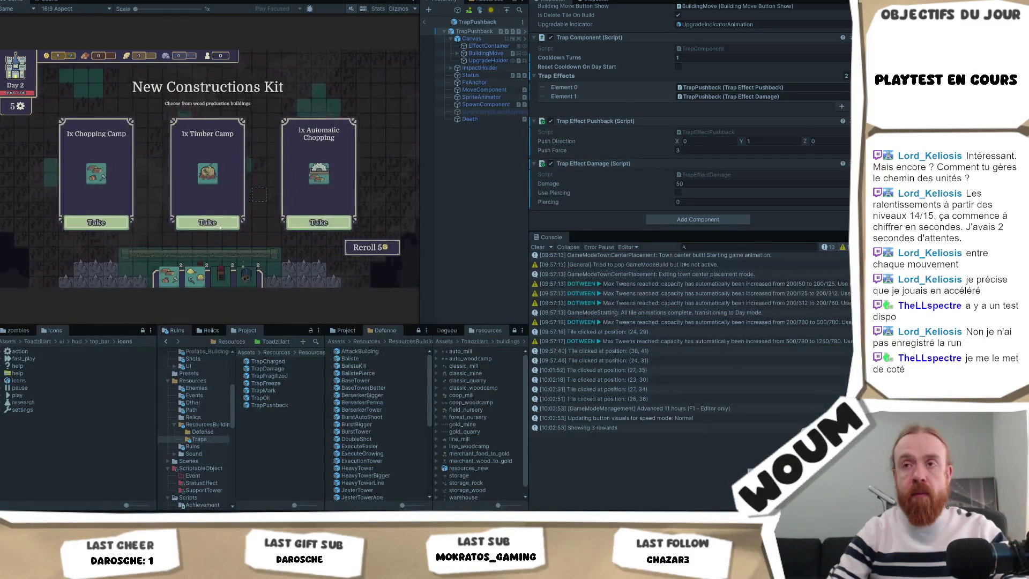
key("F1")
left_click(208, 228)
key("F1")
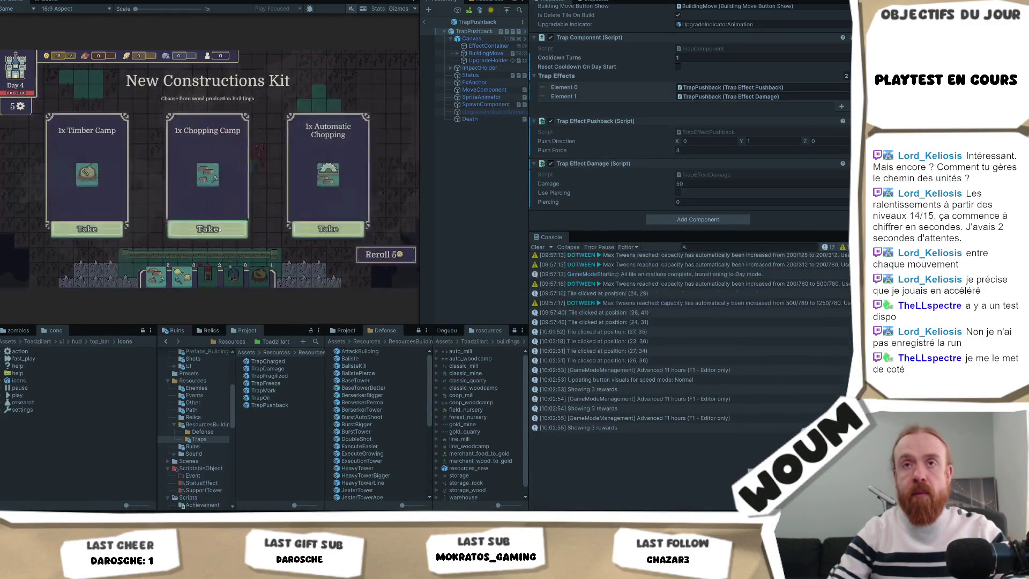
left_click(215, 229)
key("F1")
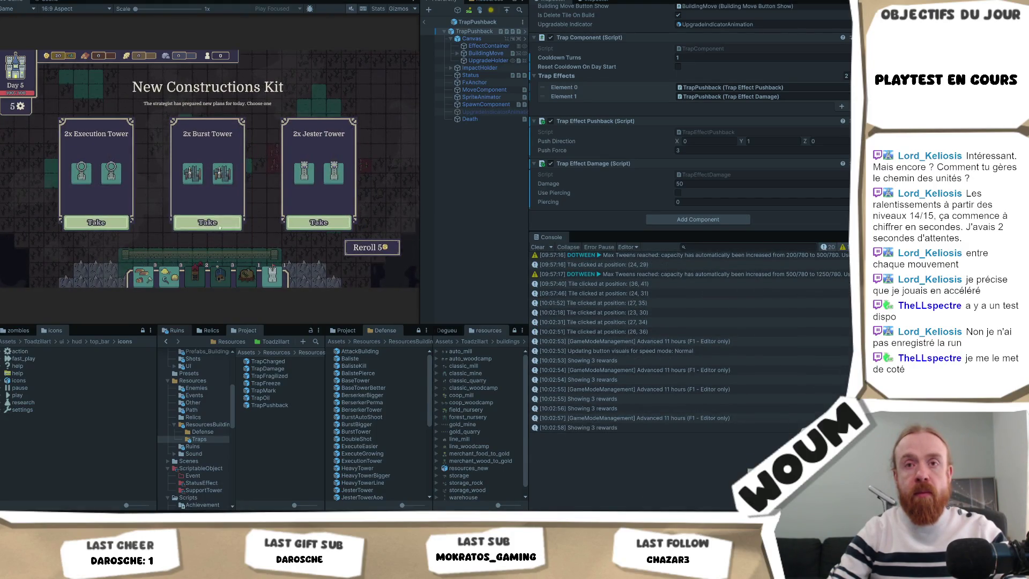
left_click(218, 225)
left_click(217, 225)
key("F1")
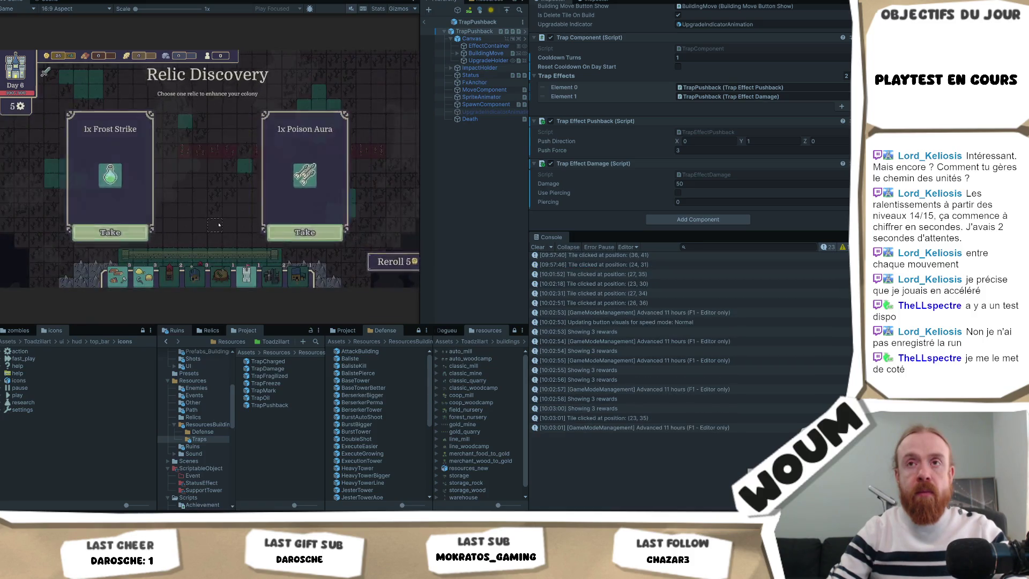
key("F1")
left_click(216, 225)
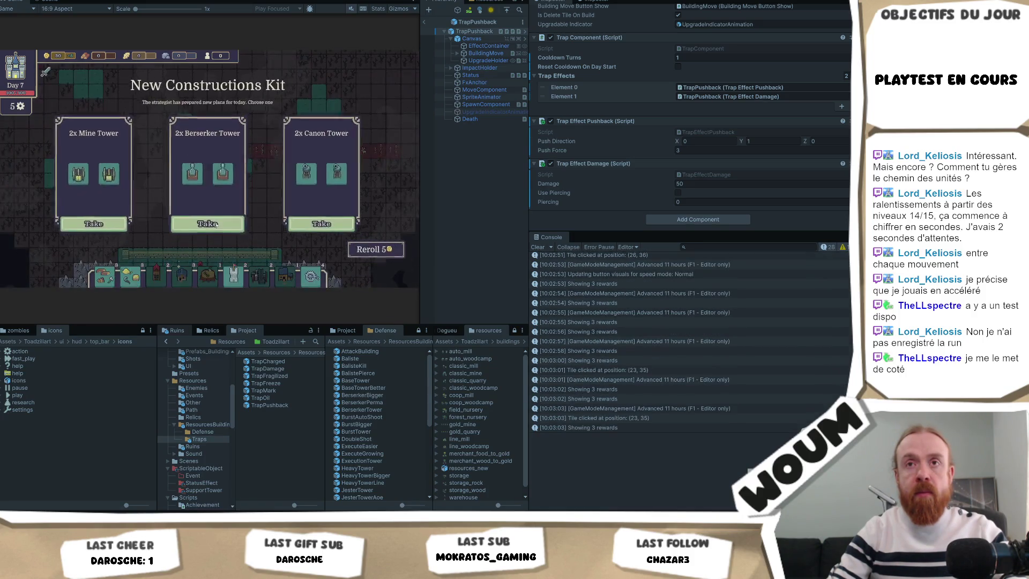
left_click(216, 225)
Step: Keep skipping days, taking each Day 8–12 reward card, until Day 13's night begins
key("F1")
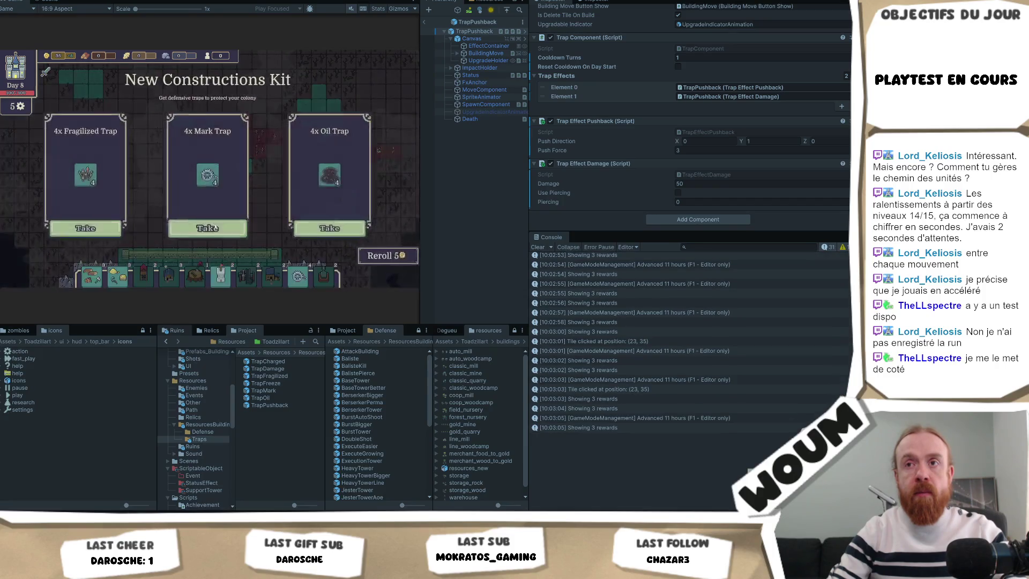
left_click(215, 226)
key("F1")
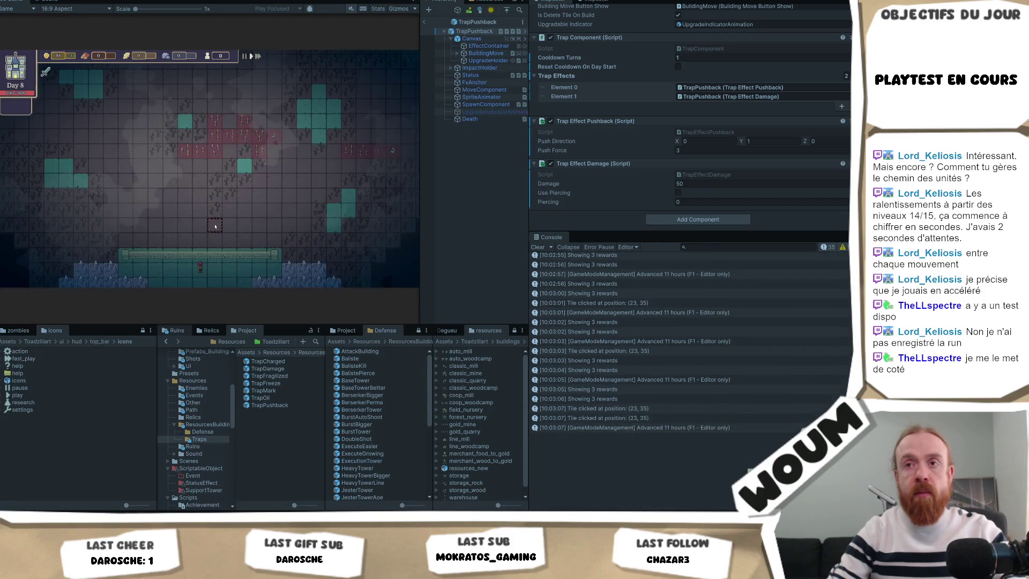
left_click(214, 227)
key("F1")
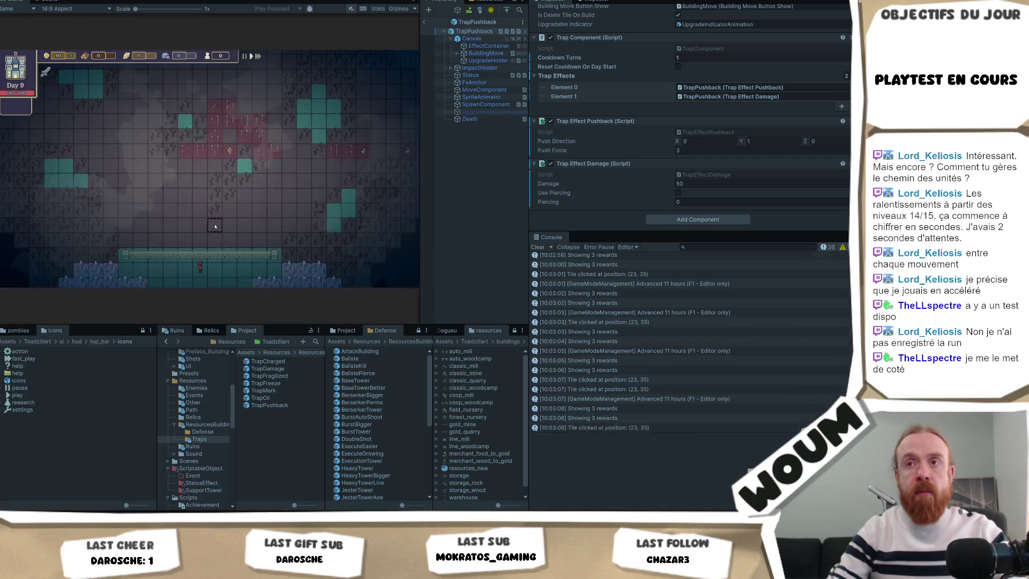
left_click(215, 227)
left_click(214, 226)
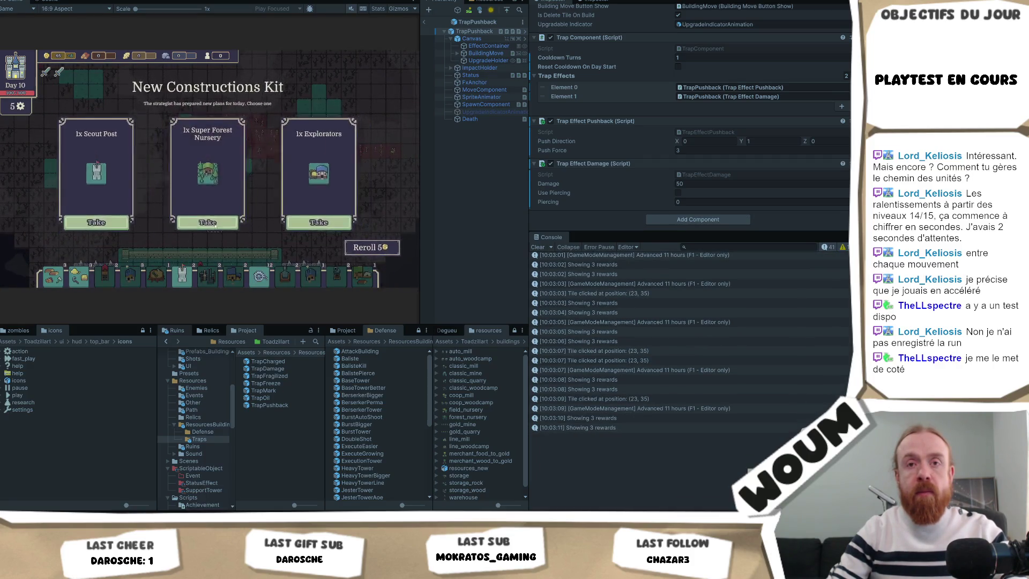
left_click(215, 226)
key("F1")
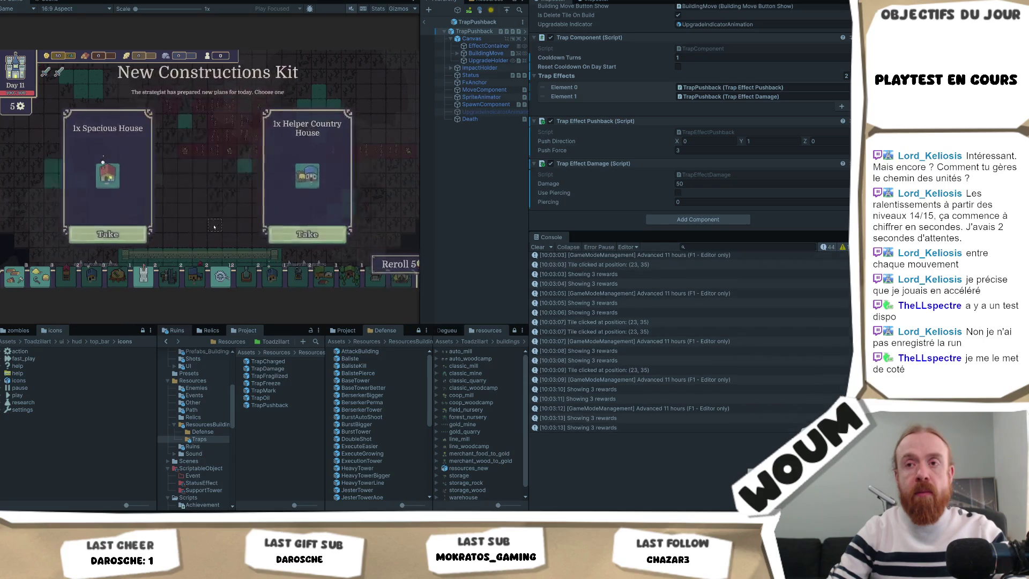
left_click(214, 227)
key("F1")
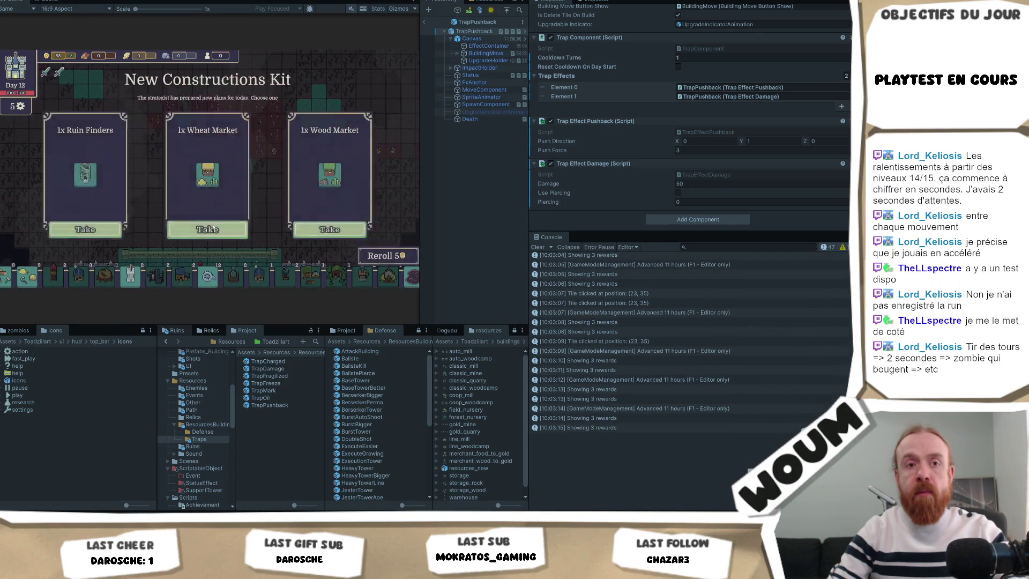
left_click(213, 227)
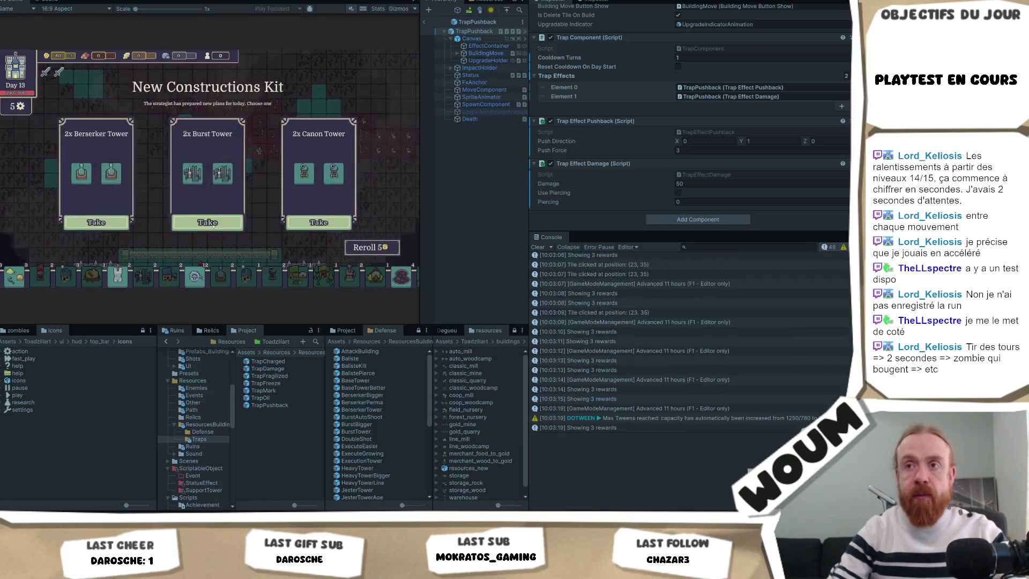
left_click(214, 227)
left_click(218, 229)
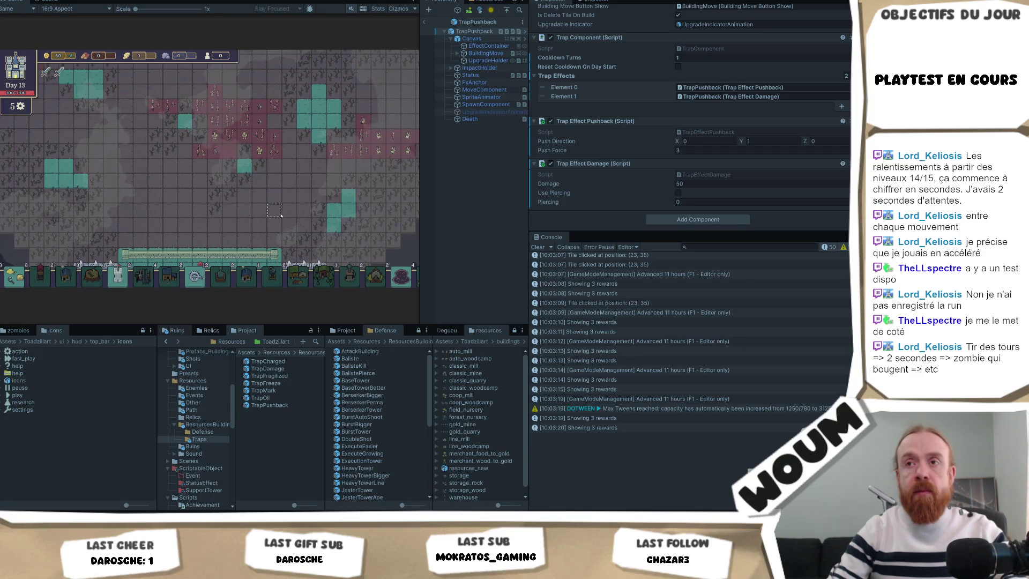
key("F1")
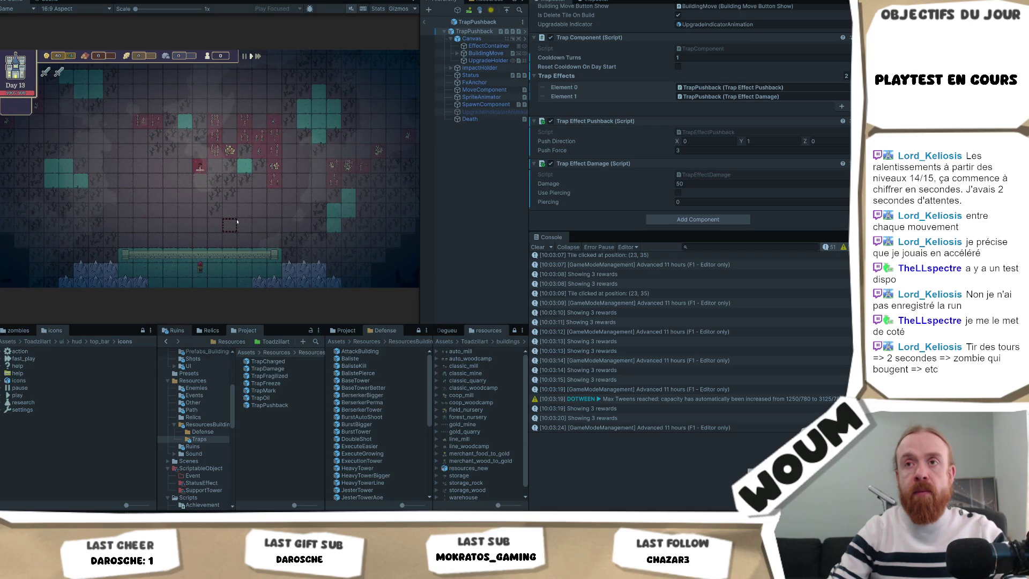
Step: Run the Day 13 night at double speed, watch the wave, then stop the playtest
left_click(258, 56)
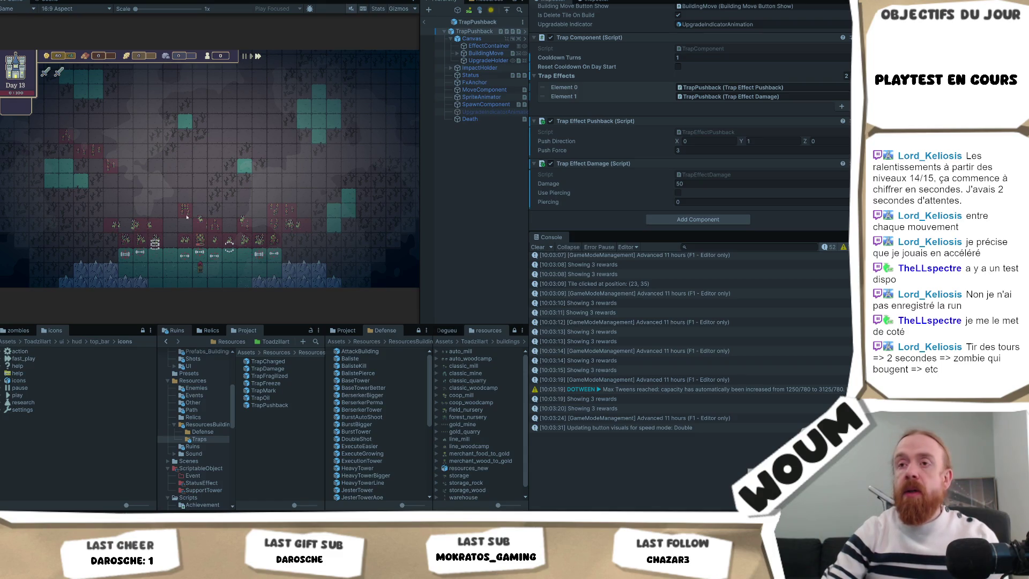
mouse_move(185, 239)
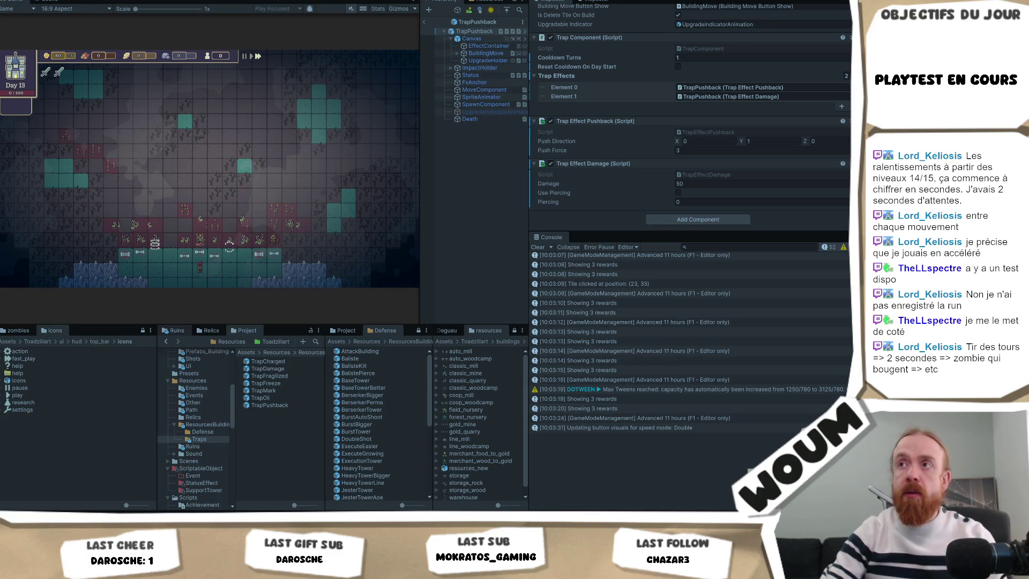
key("ctrl+p")
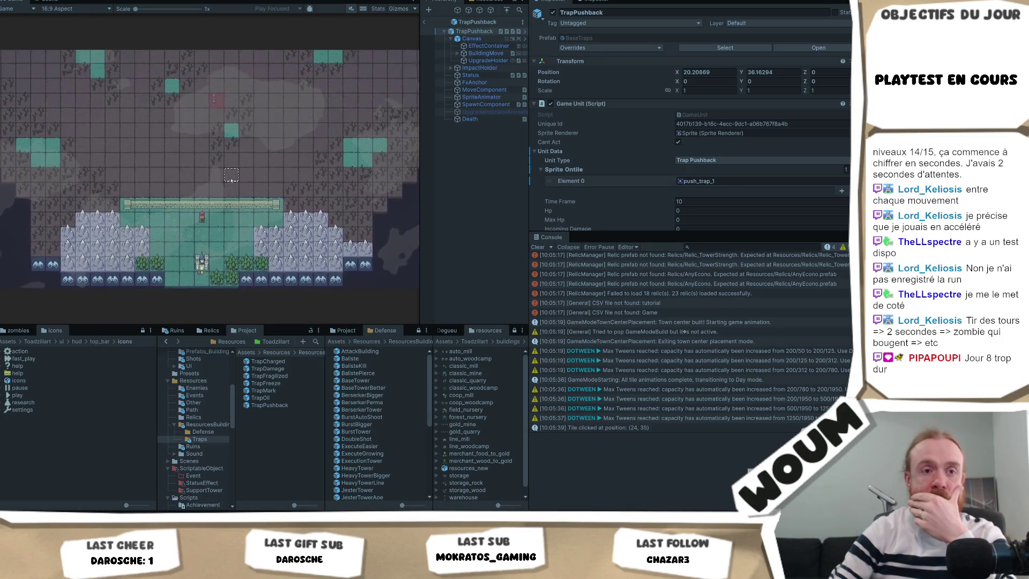
Step: Place a push trap on a map tile and reveal a discoverable tile as forest
left_click(196, 210)
left_click(194, 213)
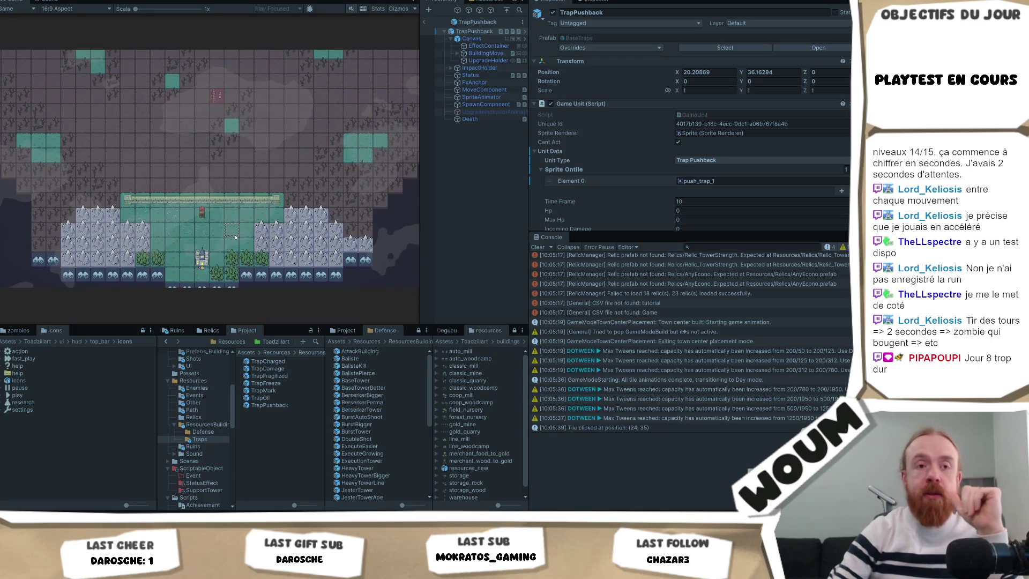
scroll(239, 219, "up", 2)
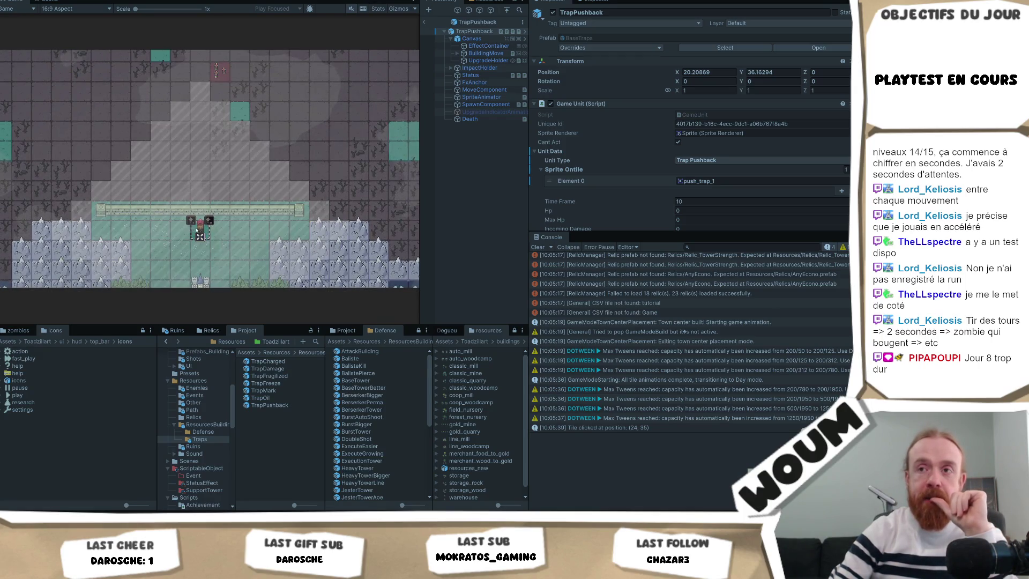
scroll(216, 239, "down", 2)
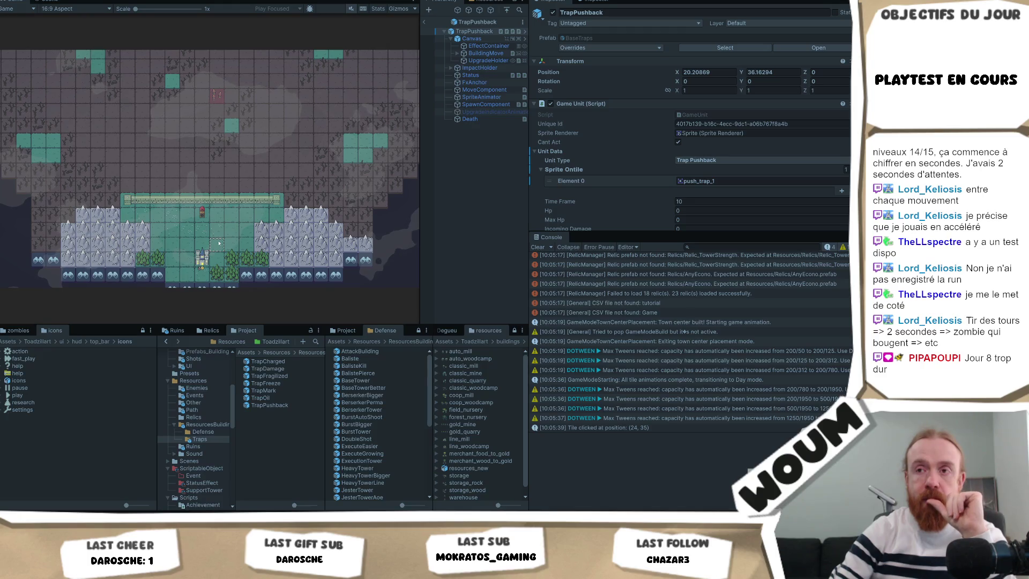
scroll(227, 254, "up", 2)
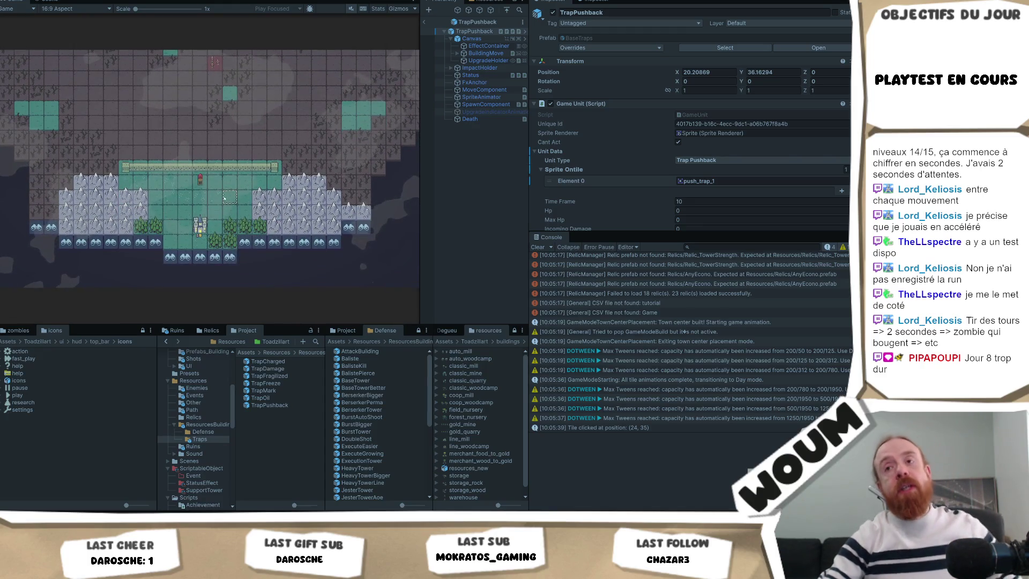
left_click_drag(260, 265, 248, 243)
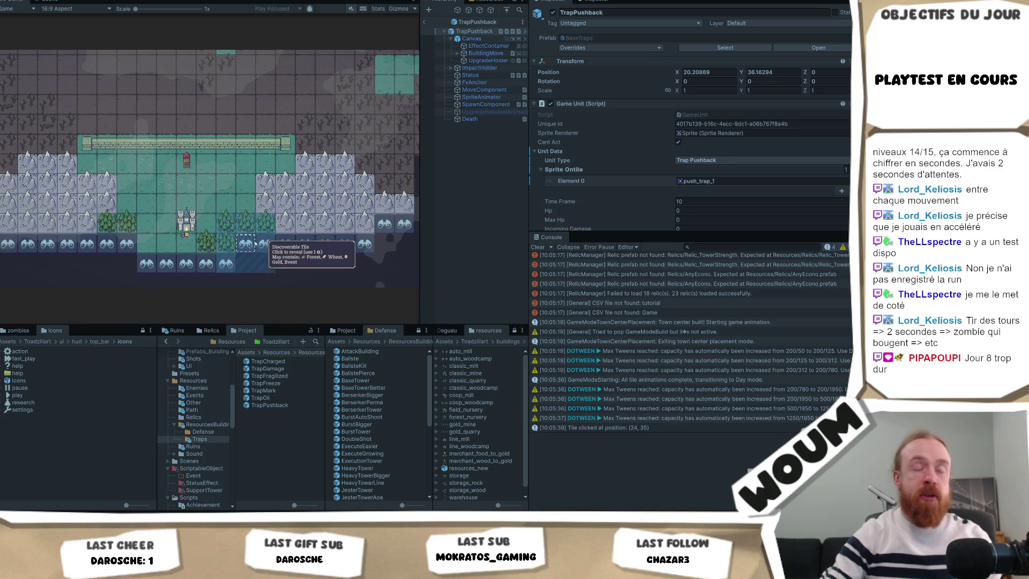
left_click(255, 245)
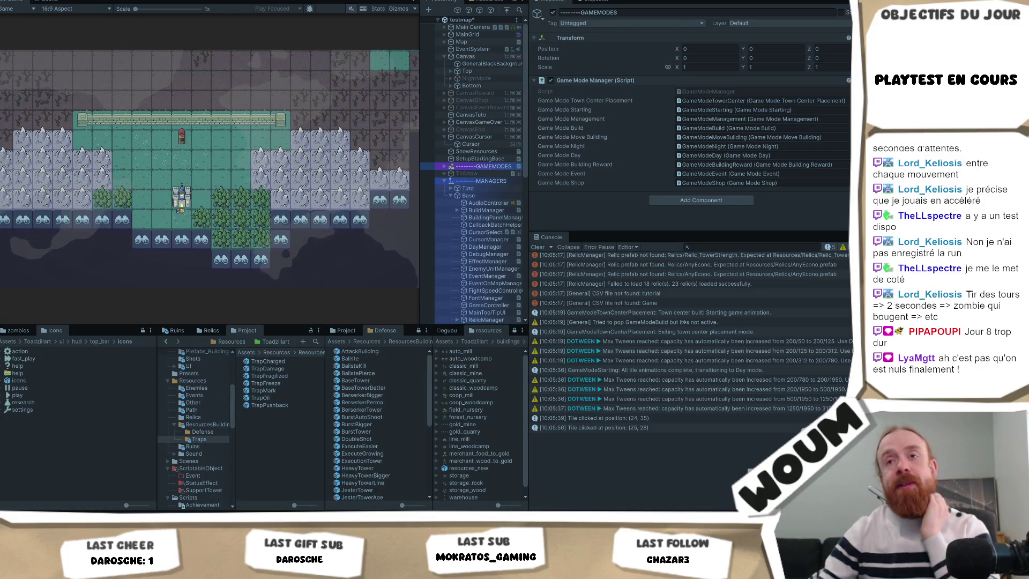
Step: Widen the Game view panel and restart the playtest
left_click_drag(239, 152, 263, 188)
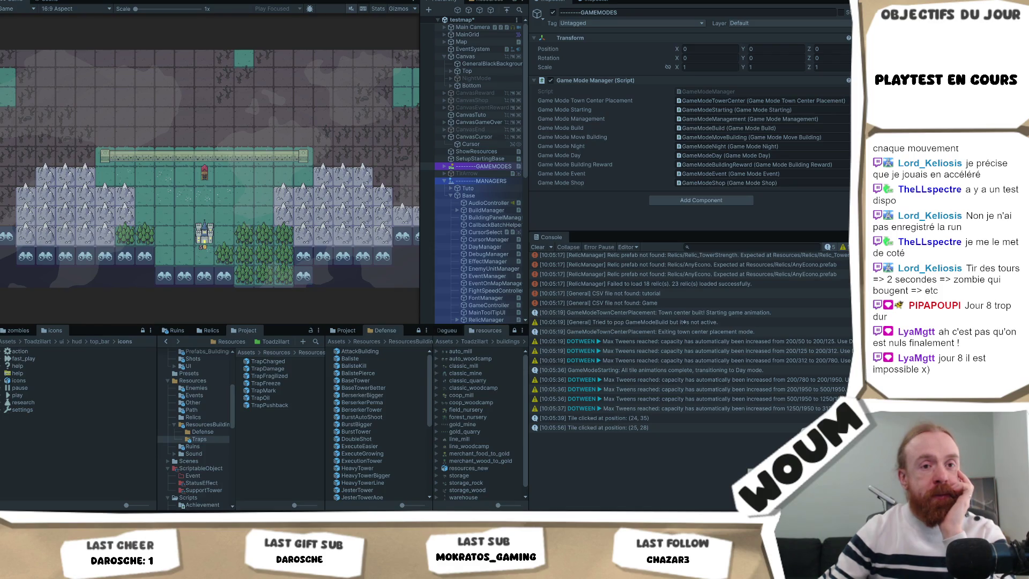
left_click(256, 185)
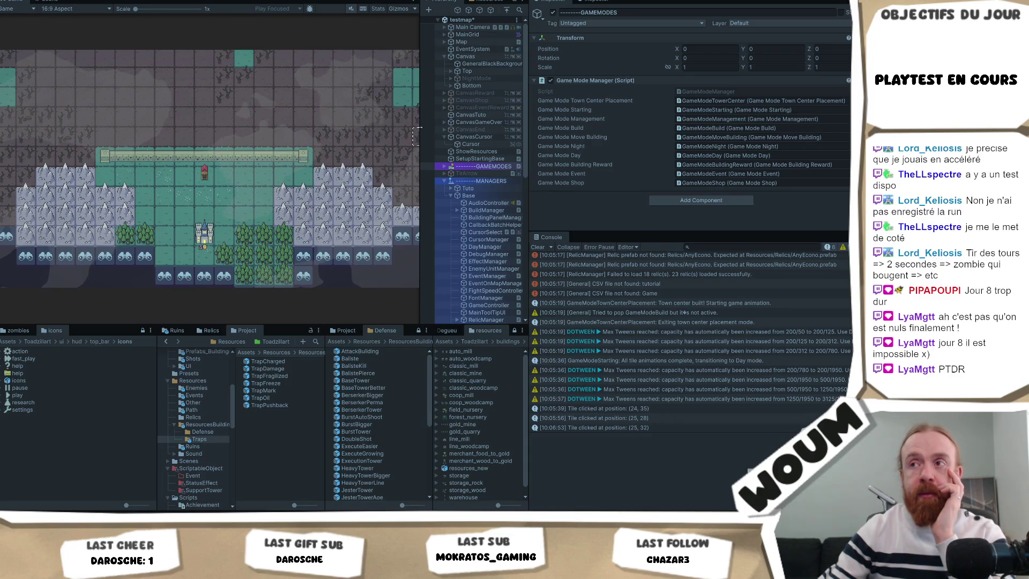
left_click_drag(417, 137, 484, 136)
left_click(280, 200)
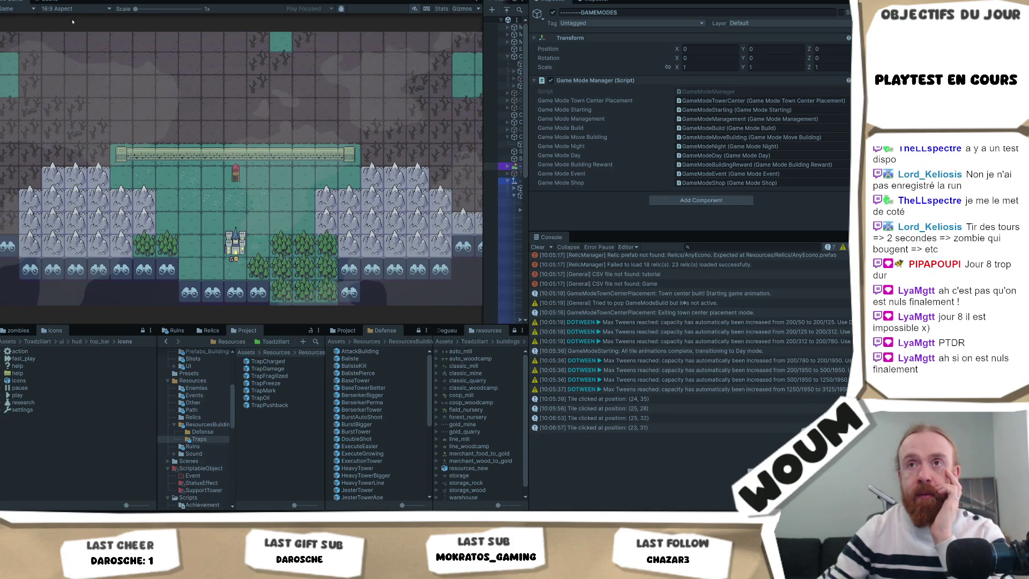
left_click(326, 132)
scroll(326, 132, "down", 2)
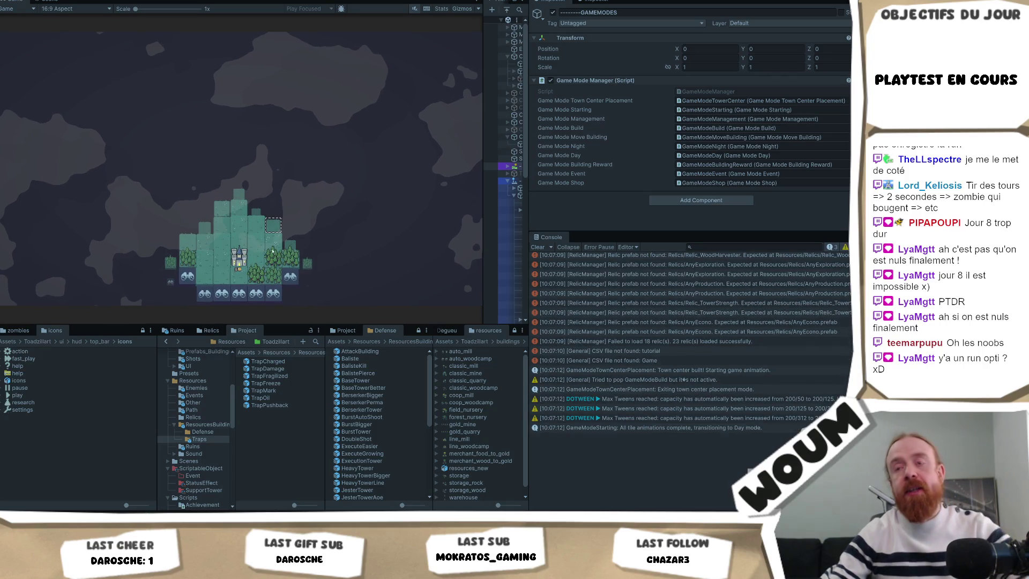
Step: Reveal several discoverable tiles beside the castle and build a Chopping Camp on a forest tile
left_click(275, 225)
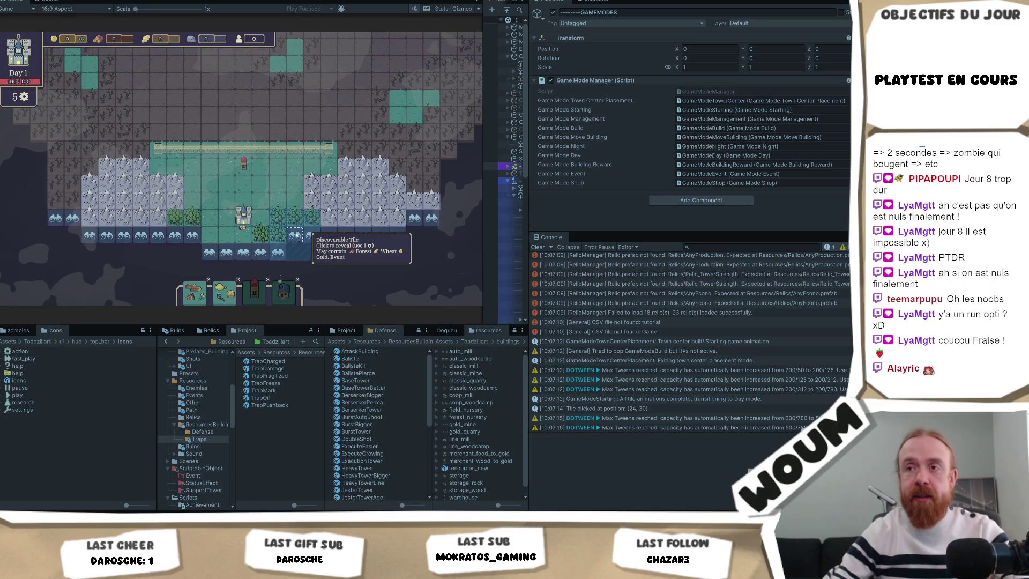
left_click(295, 236)
left_click(260, 252)
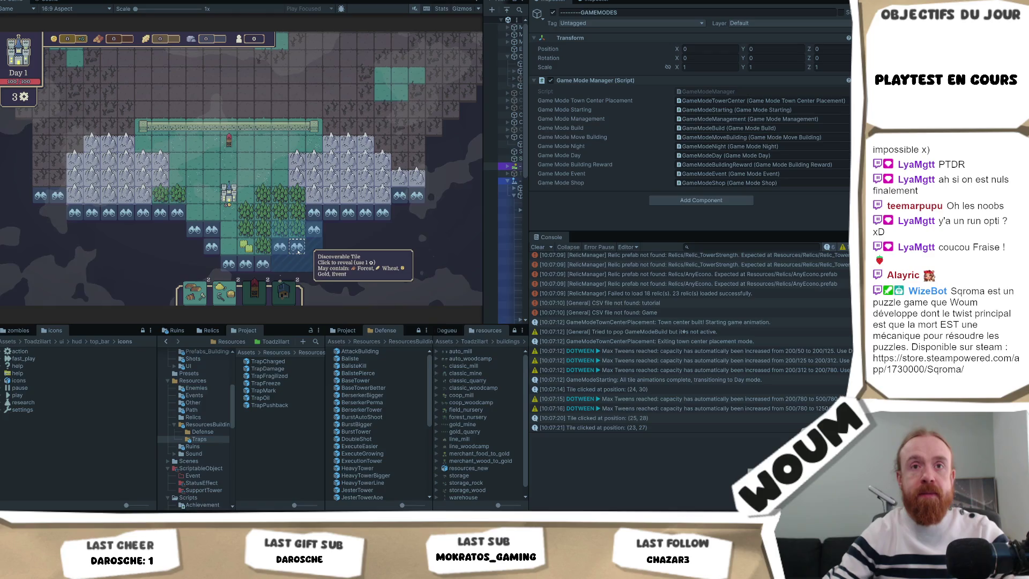
left_click(299, 251)
mouse_move(196, 292)
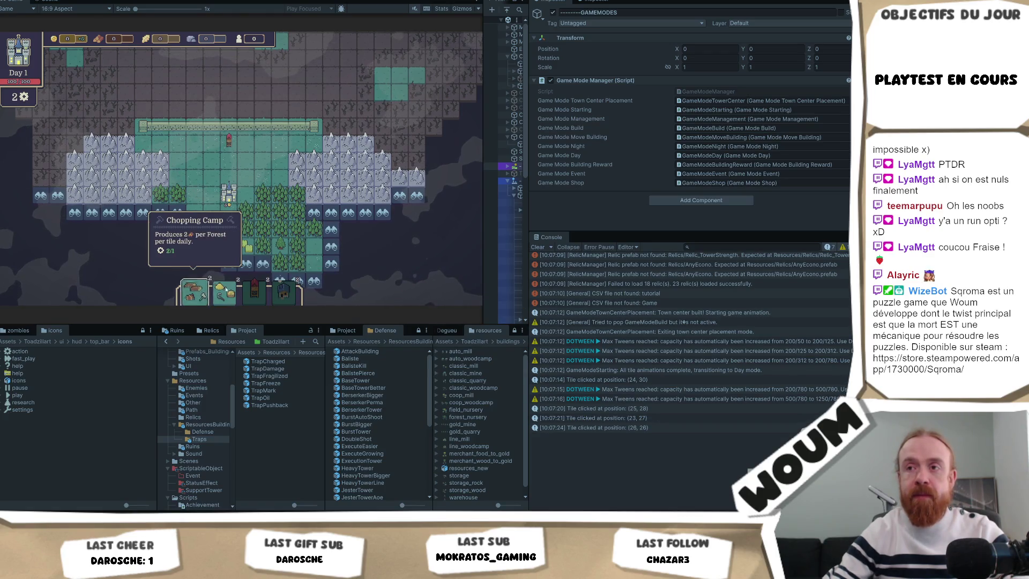
mouse_move(279, 232)
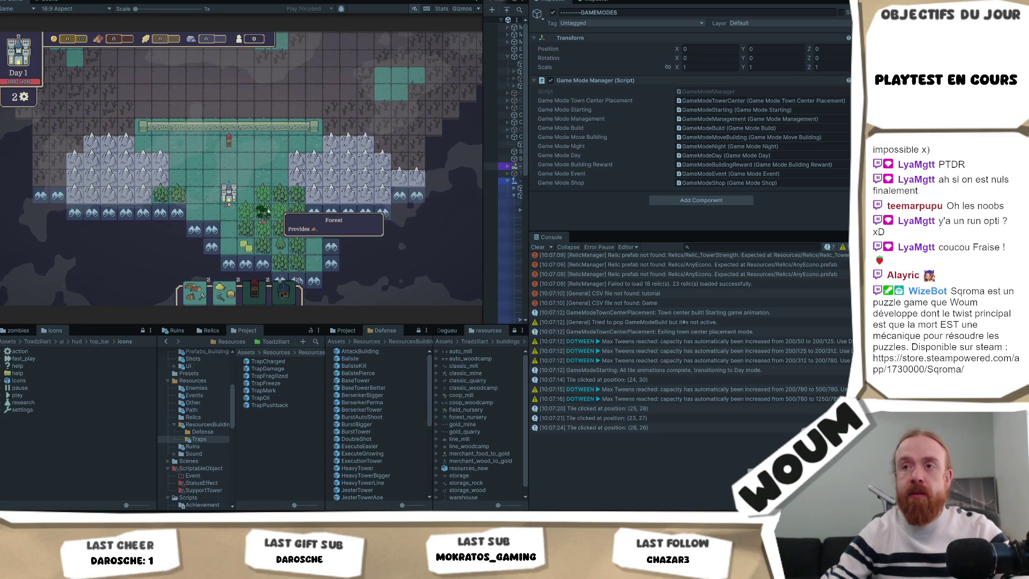
left_click(266, 209)
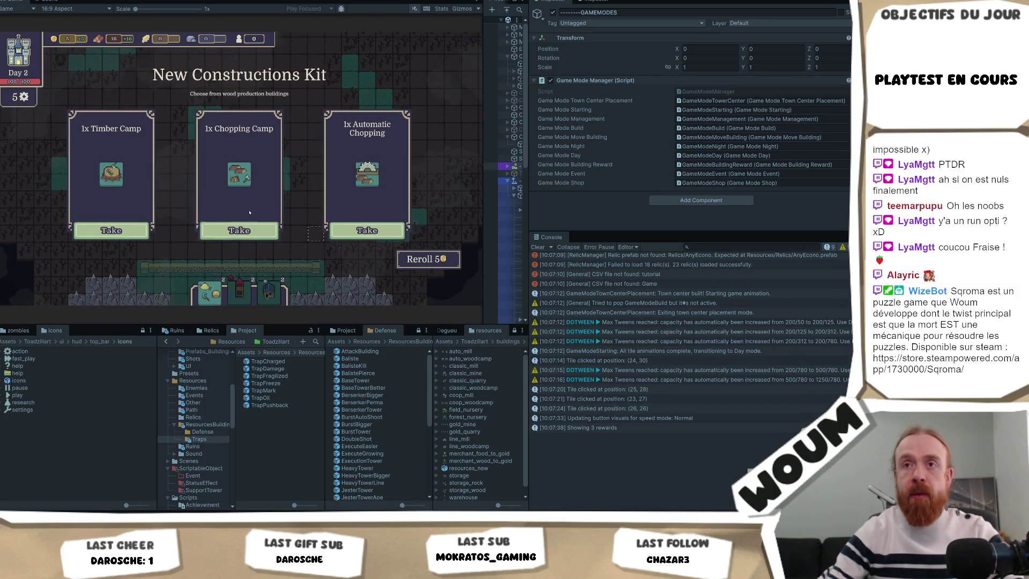
Step: Take Automatic Chopping, place it by the castle, reveal wheat tiles, and add a Harvest Camp
left_click(354, 230)
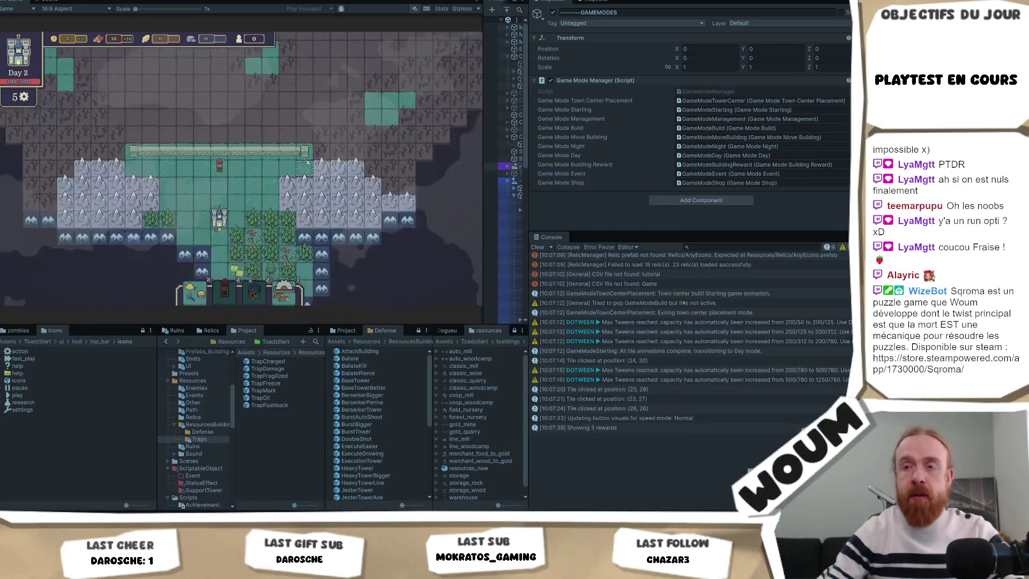
left_click(235, 207)
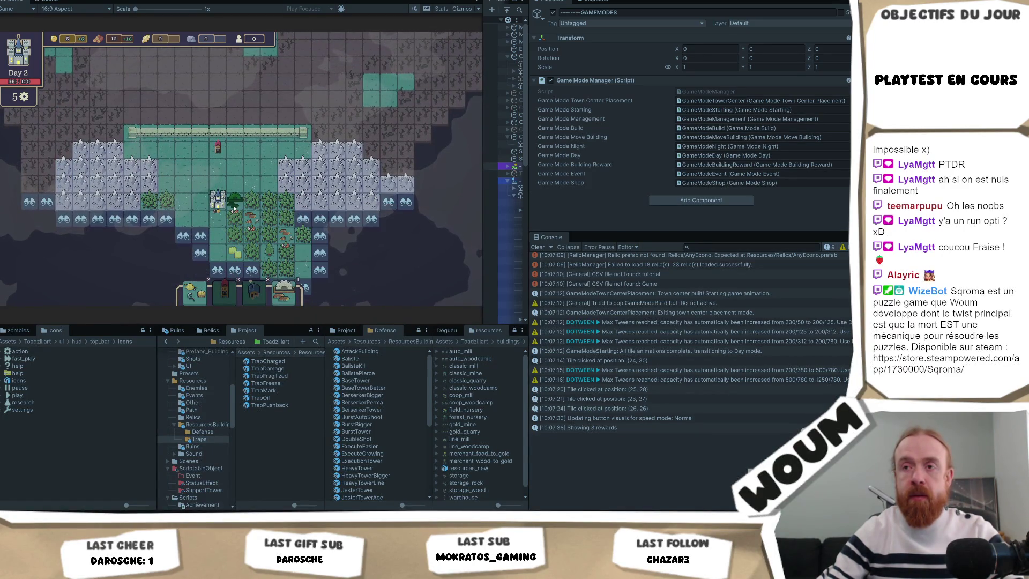
left_click(235, 271)
left_click(252, 270)
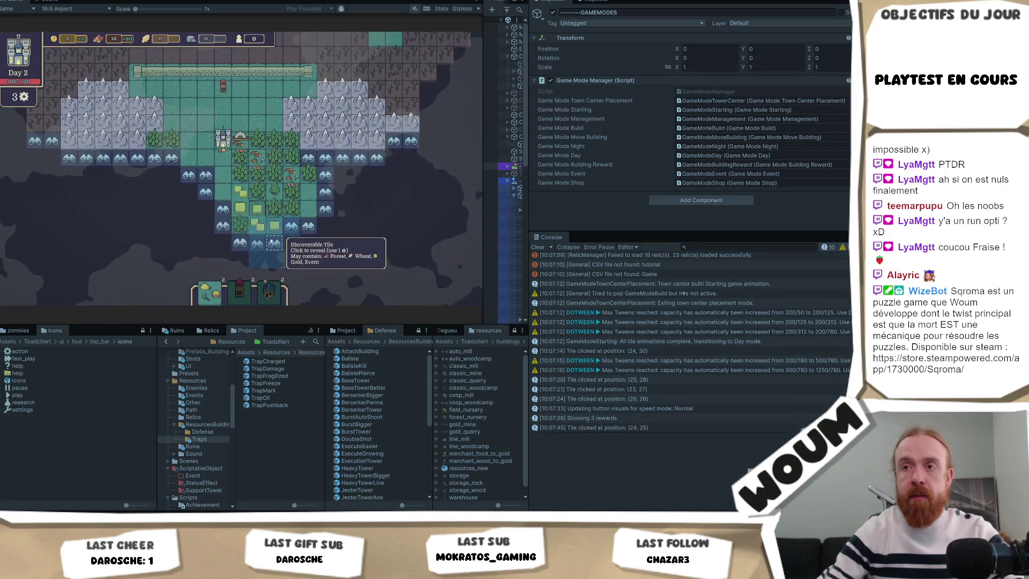
left_click(274, 244)
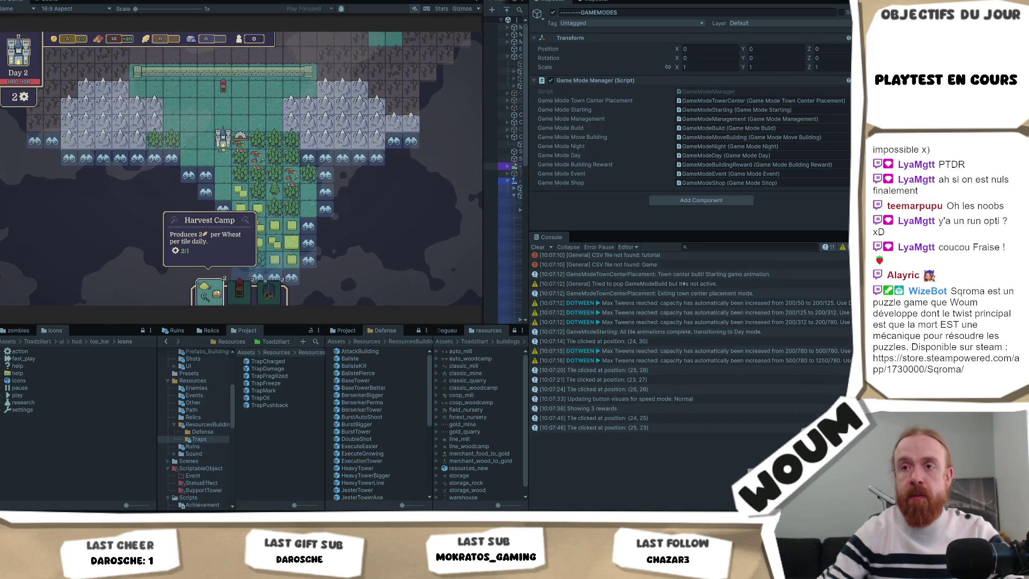
left_click_drag(209, 292, 274, 244)
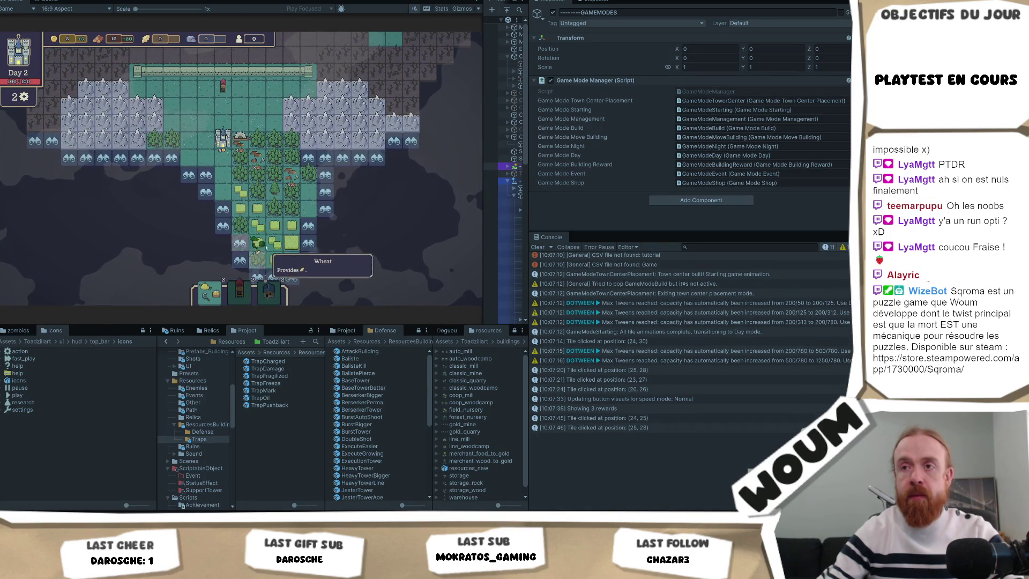
left_click(310, 245)
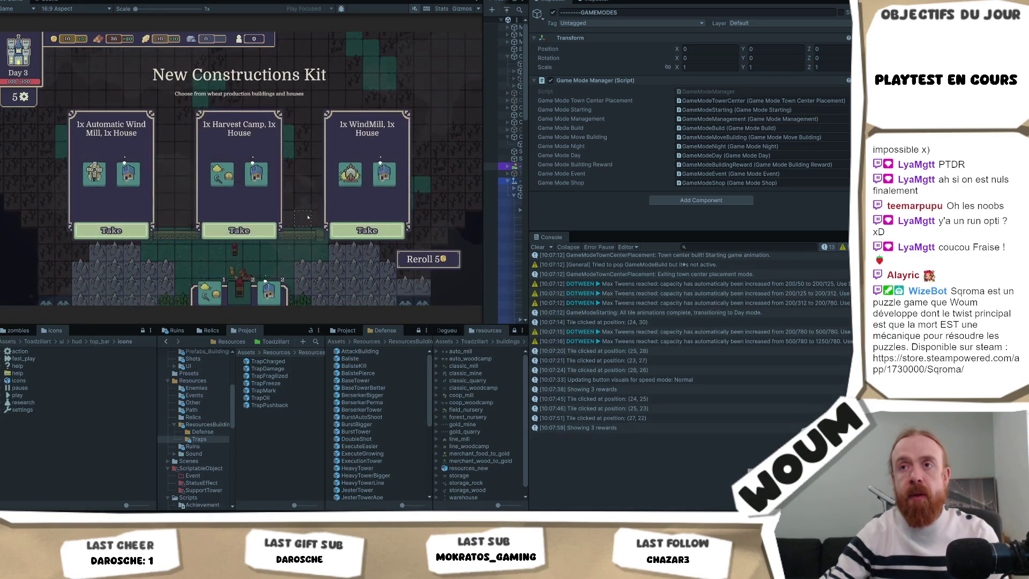
Step: Take the Automatic Wind Mill and House reward, place the building, and switch to Visual Studio
left_click(133, 237)
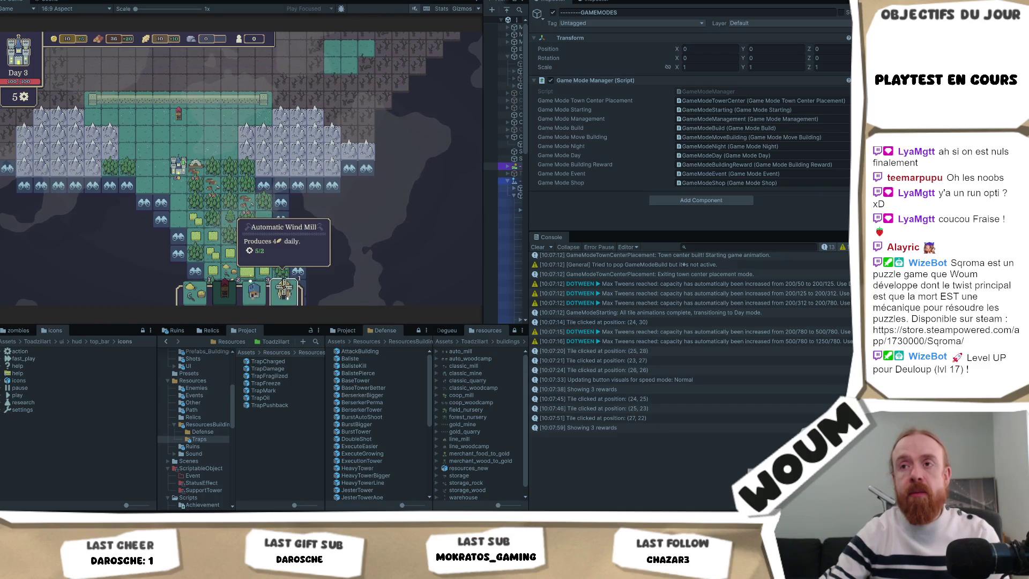
scroll(223, 194, "up", 2)
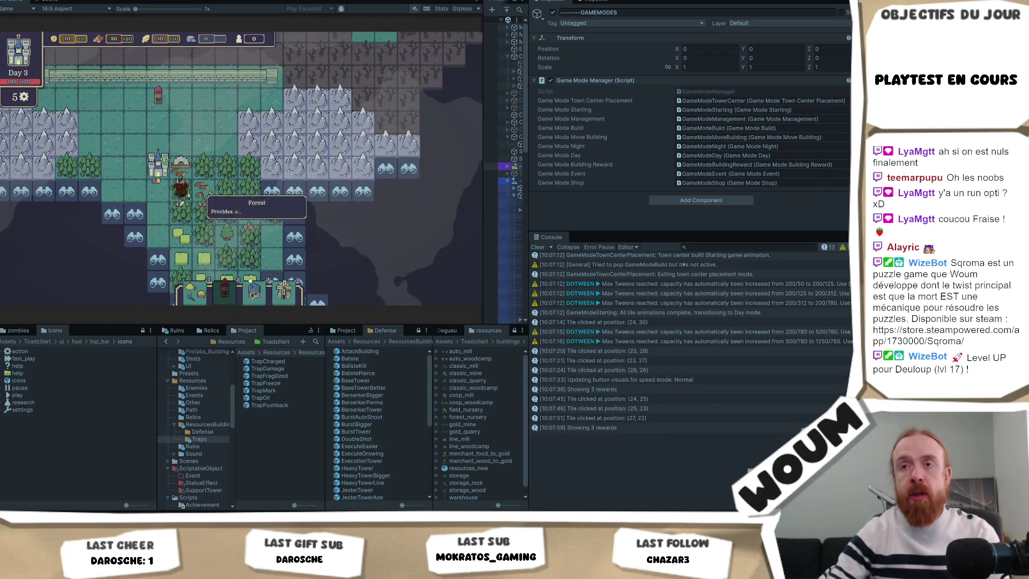
left_click(162, 199)
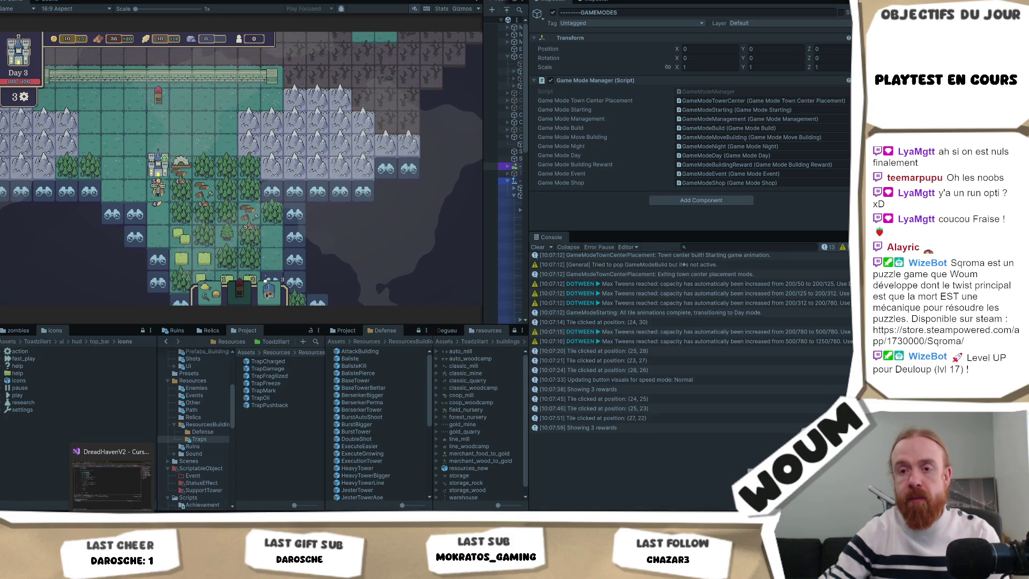
key("alt+Tab")
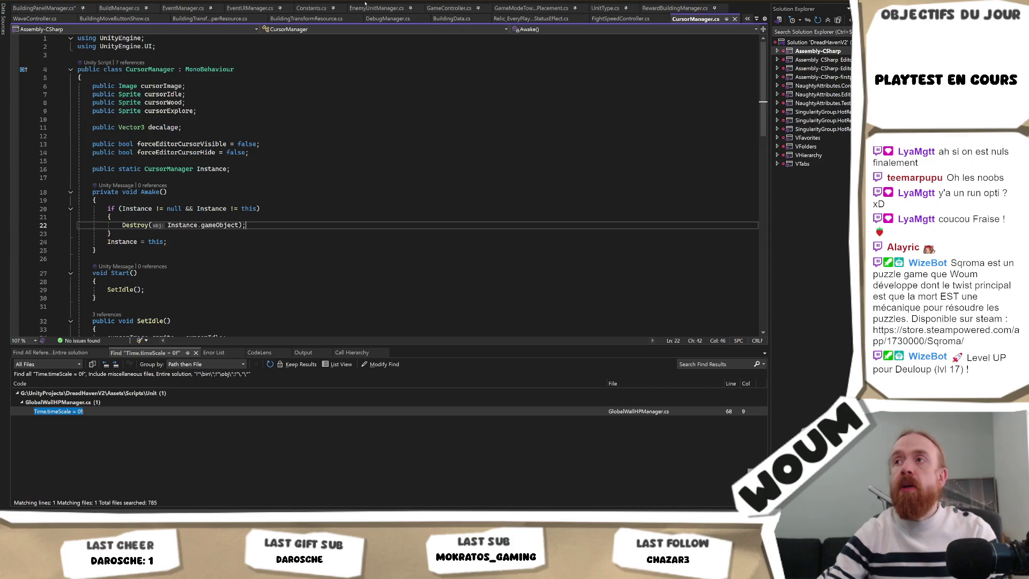
Step: In BuildingPanelManager, place the cursor in the empty if block and at the end of line 92
left_click(51, 10)
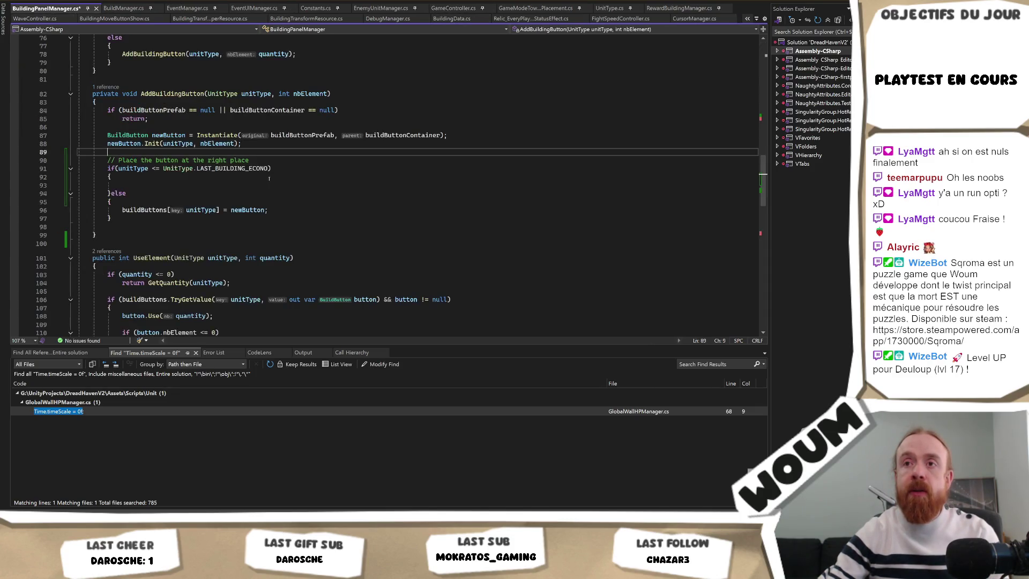
left_click(271, 186)
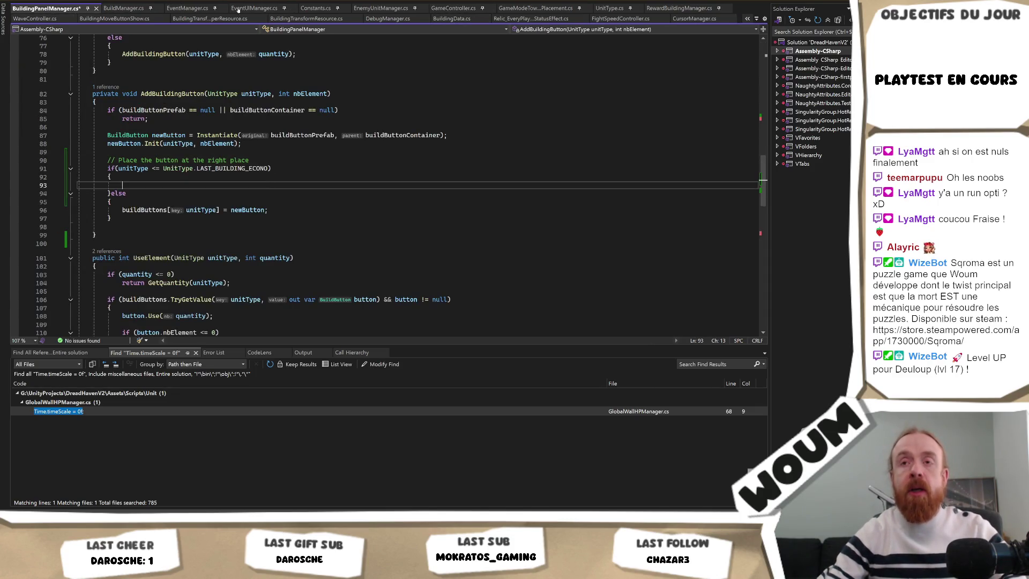
left_click(345, 177)
Step: Delete the House line from the WheatHouse reward in RewardBuildingManager.cs, keeping only WHEAT_FAMILY
key("ctrl+Tab")
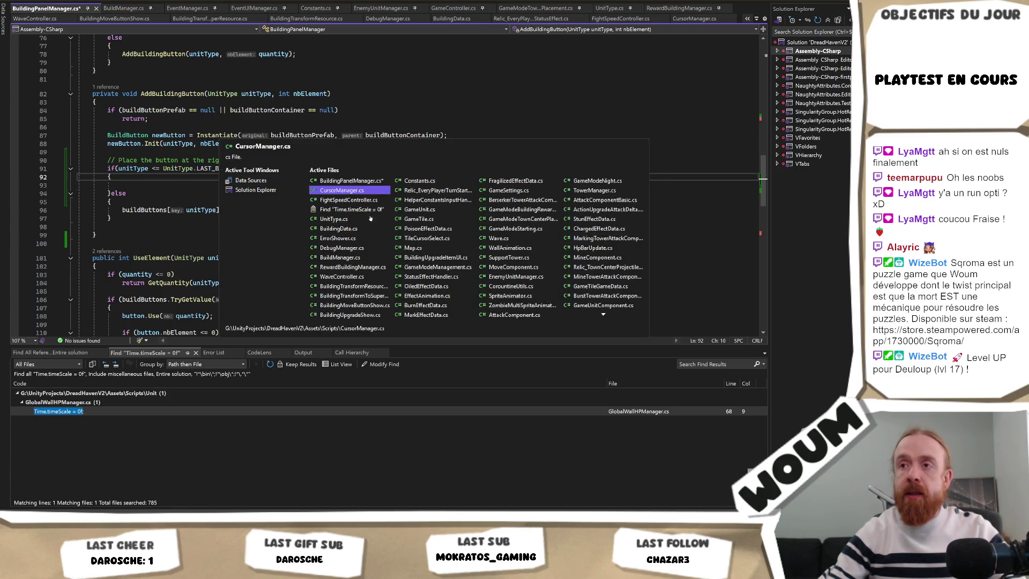
left_click(353, 267)
scroll(327, 214, "down", 7)
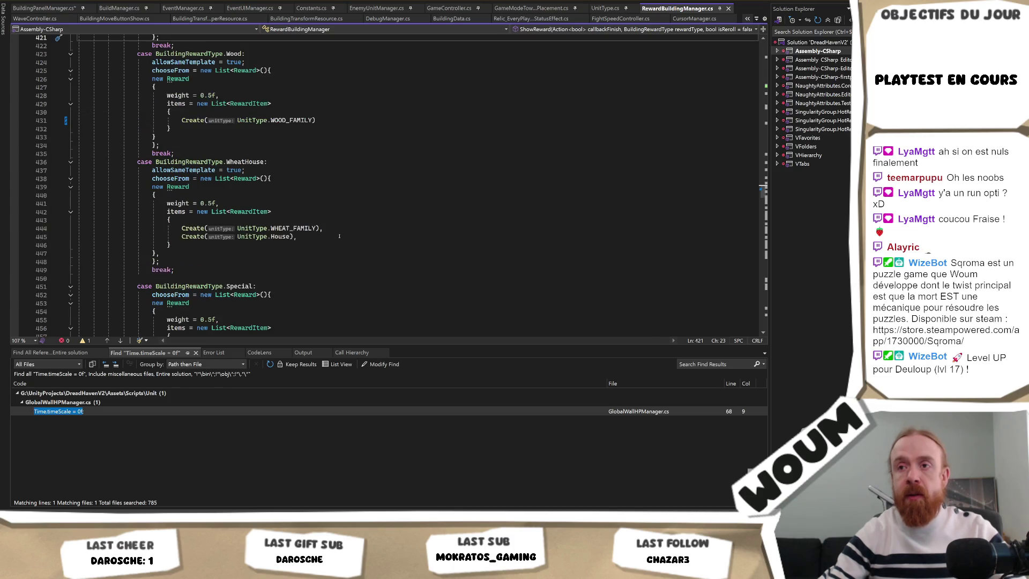
left_click_drag(339, 236, 347, 228)
key("Delete")
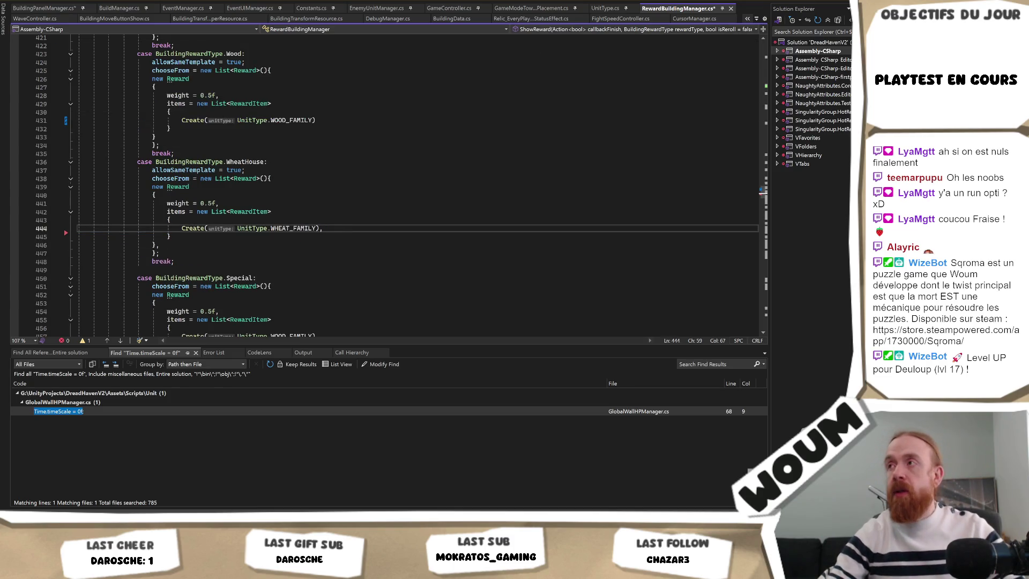
key("alt+Tab")
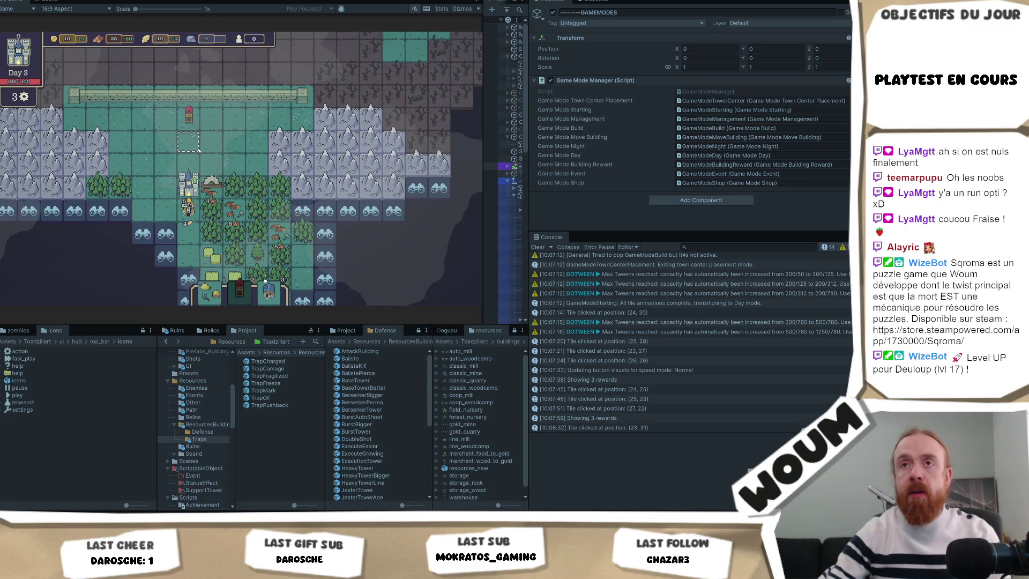
Step: Pan to the southern wheat fields, reveal the tile beside them, and place the Wheat building
mouse_move(187, 185)
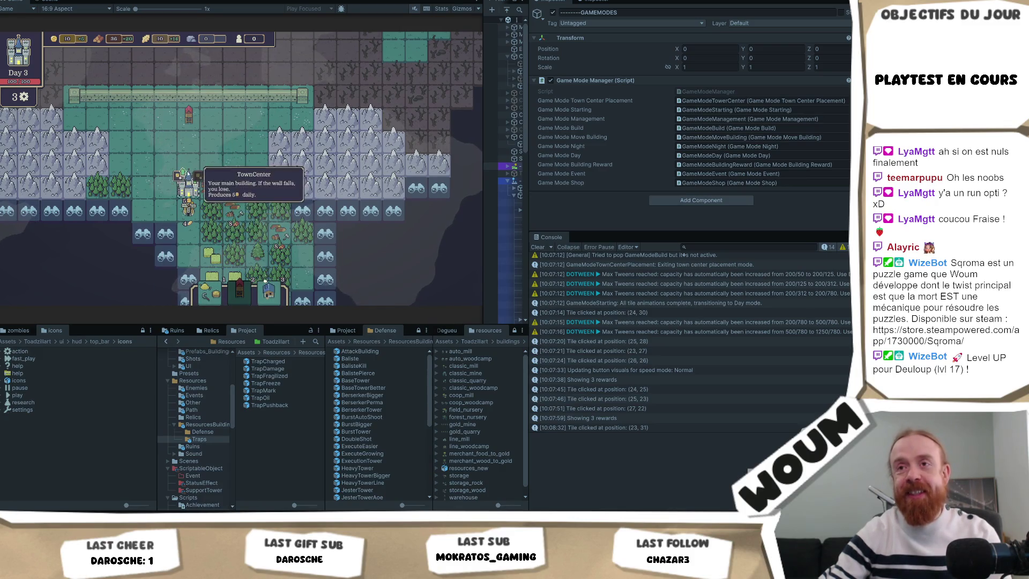
left_click_drag(180, 225, 191, 176)
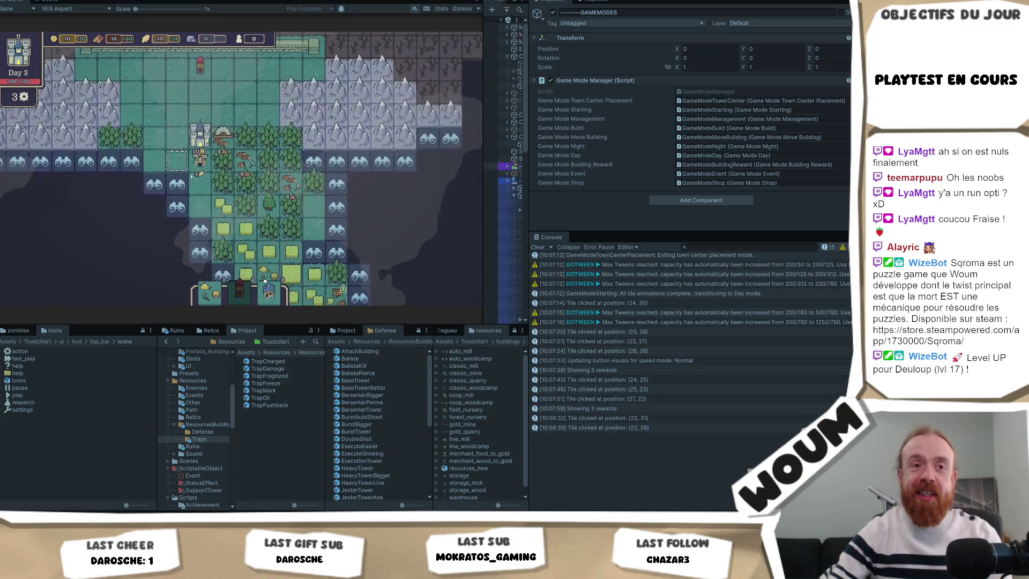
left_click_drag(322, 256, 318, 161)
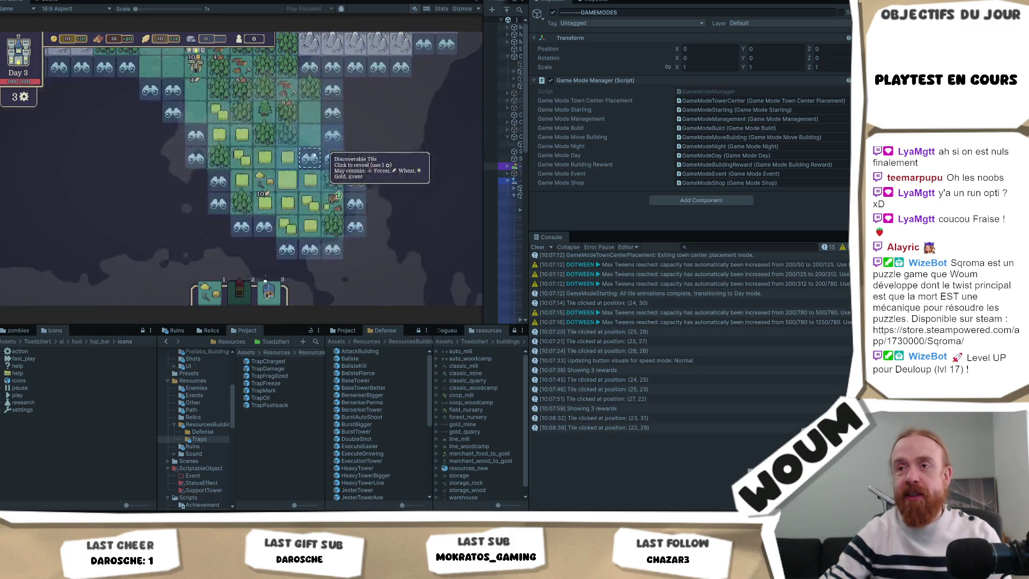
mouse_move(200, 306)
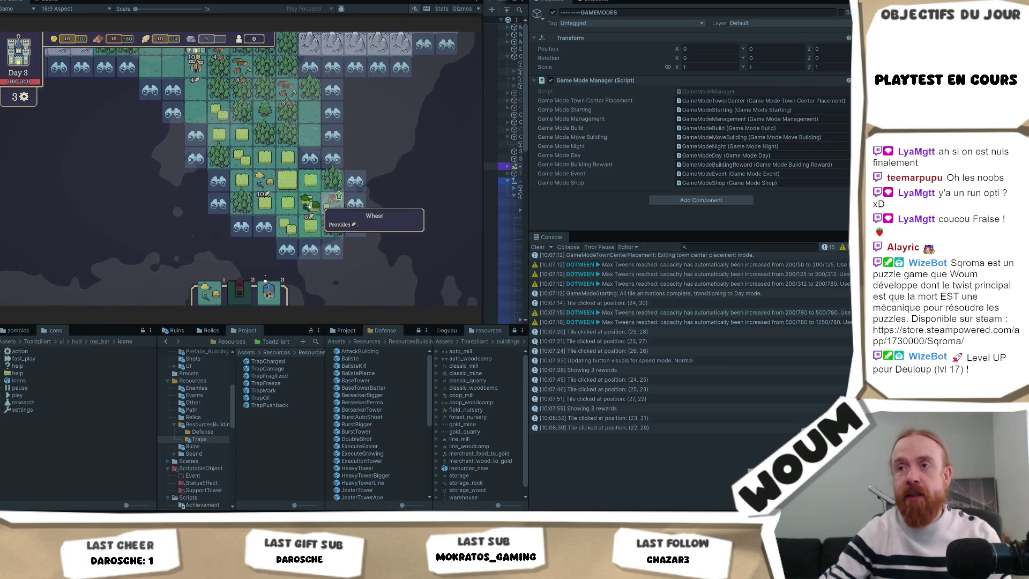
left_click(267, 229)
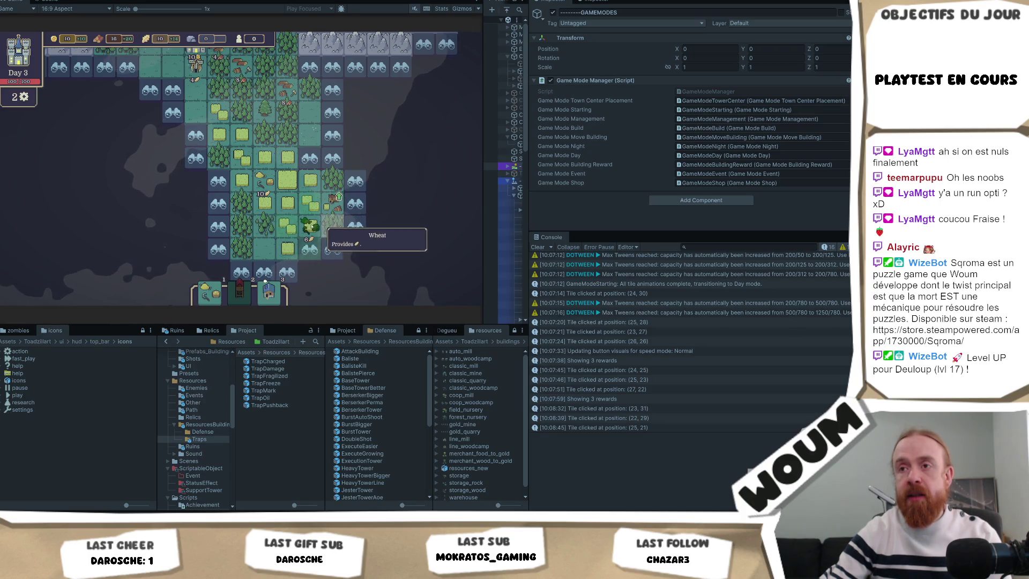
left_click(310, 226)
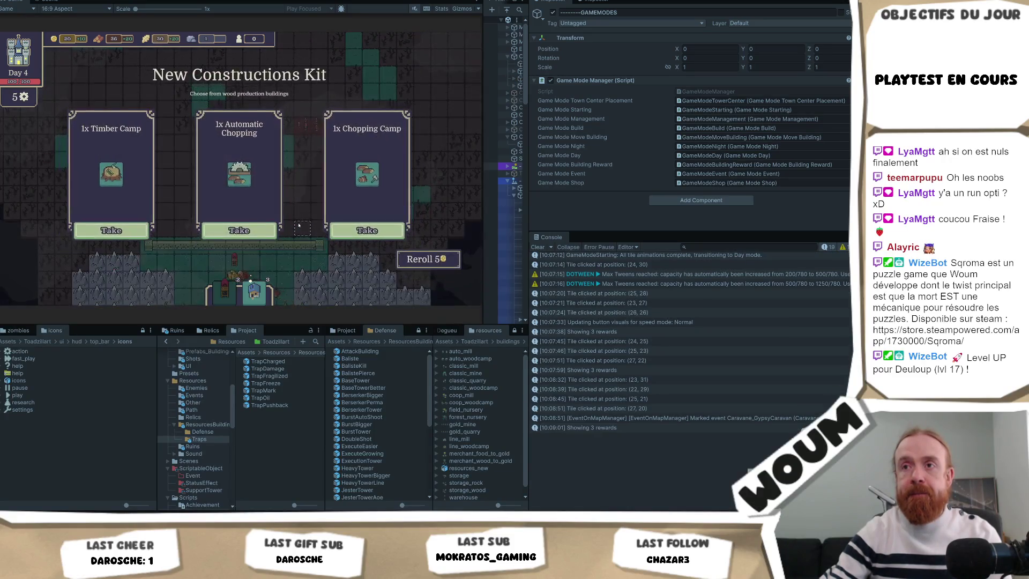
Step: Take Timber Camp from the first Day 4 kit, then Explorators from the second
key("Left")
key("Return")
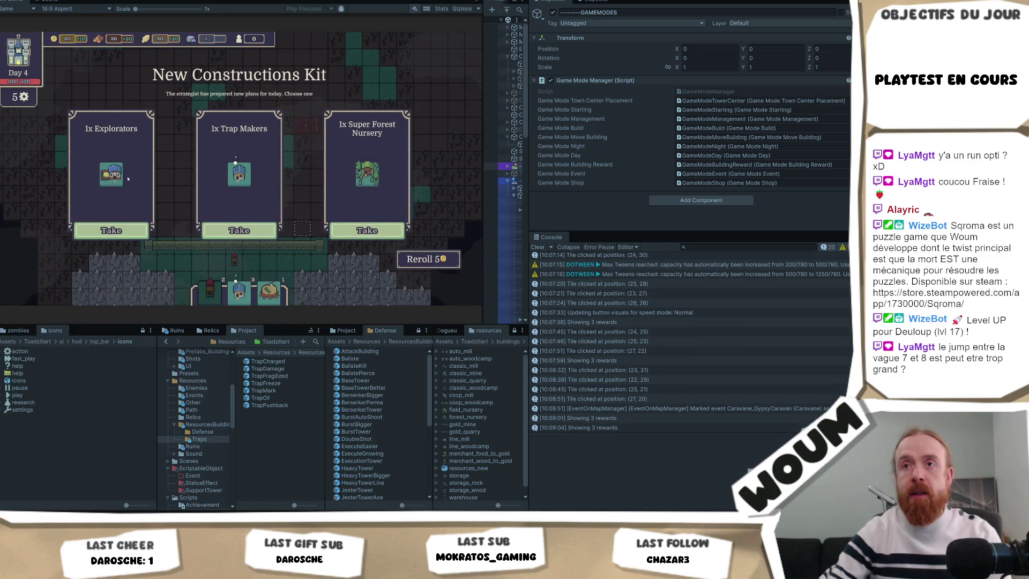
left_click(113, 231)
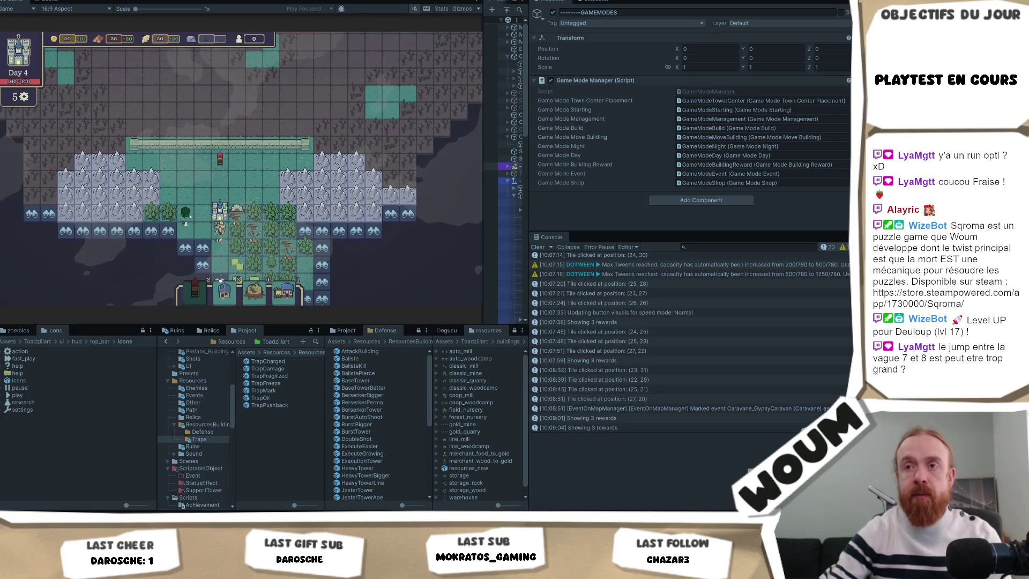
Step: Place the Base Tower, the Timber Camp and another building near the forest, then start the night
left_click(224, 292)
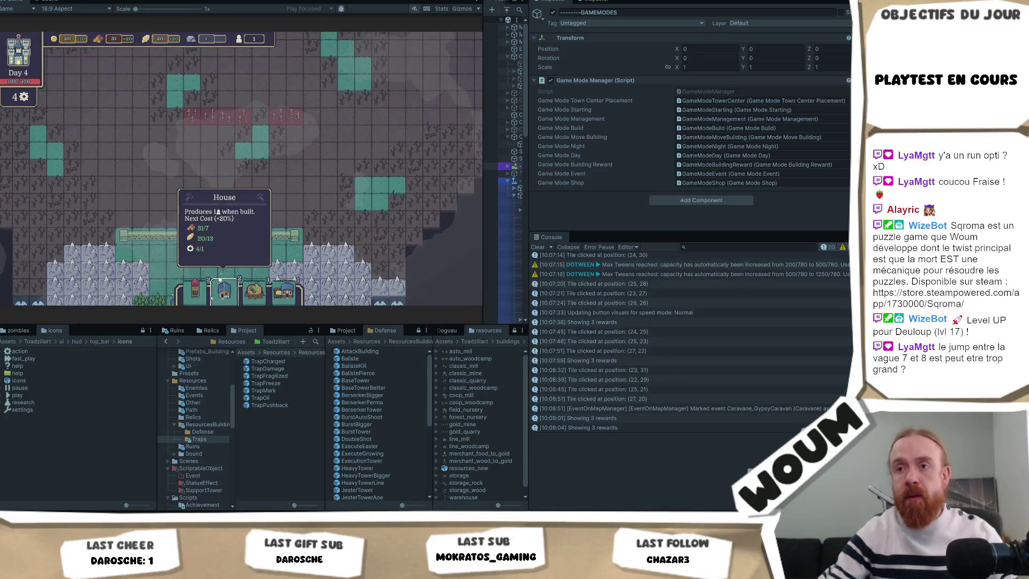
left_click(193, 291)
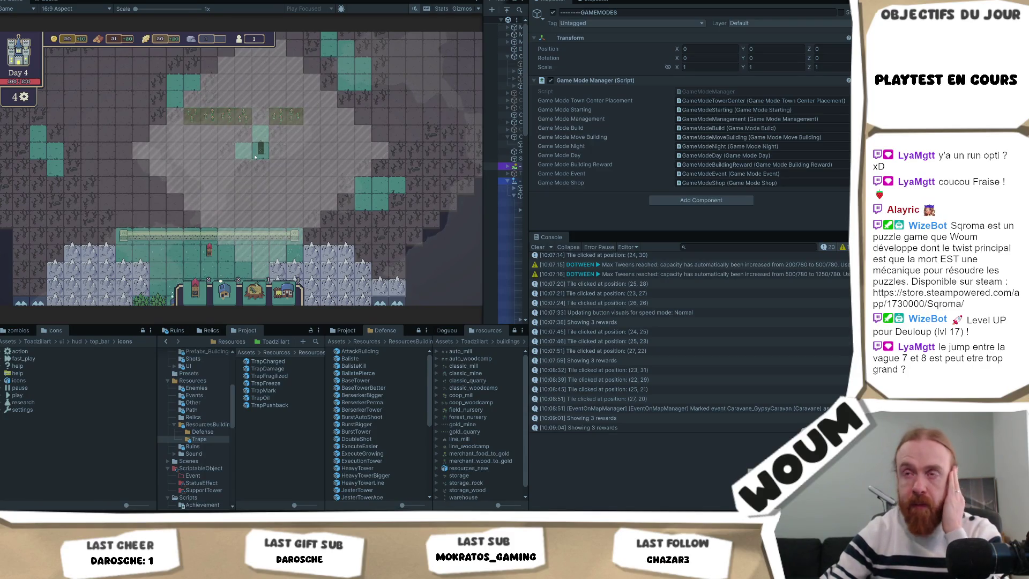
left_click(256, 156)
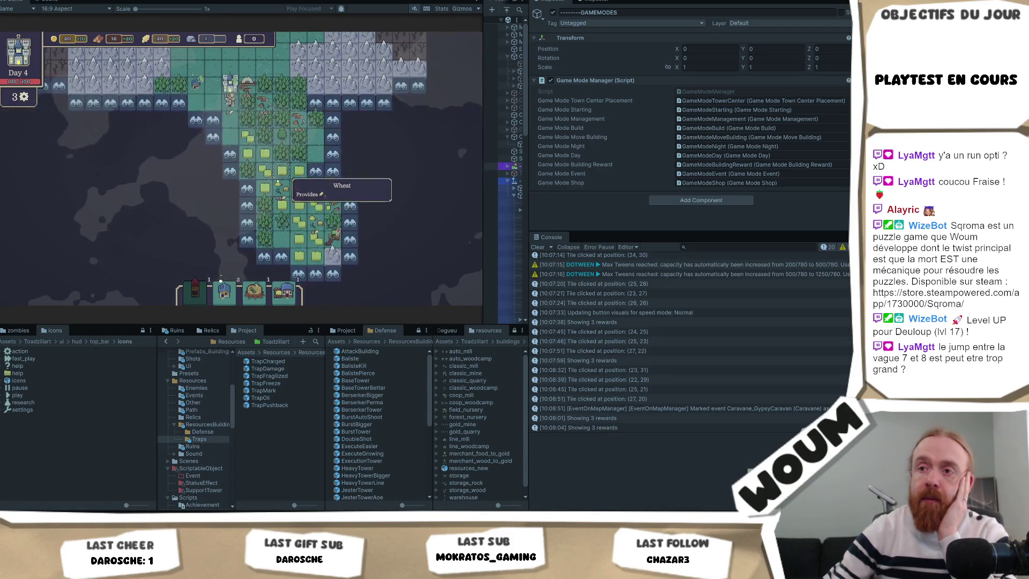
left_click(245, 296)
left_click(282, 187)
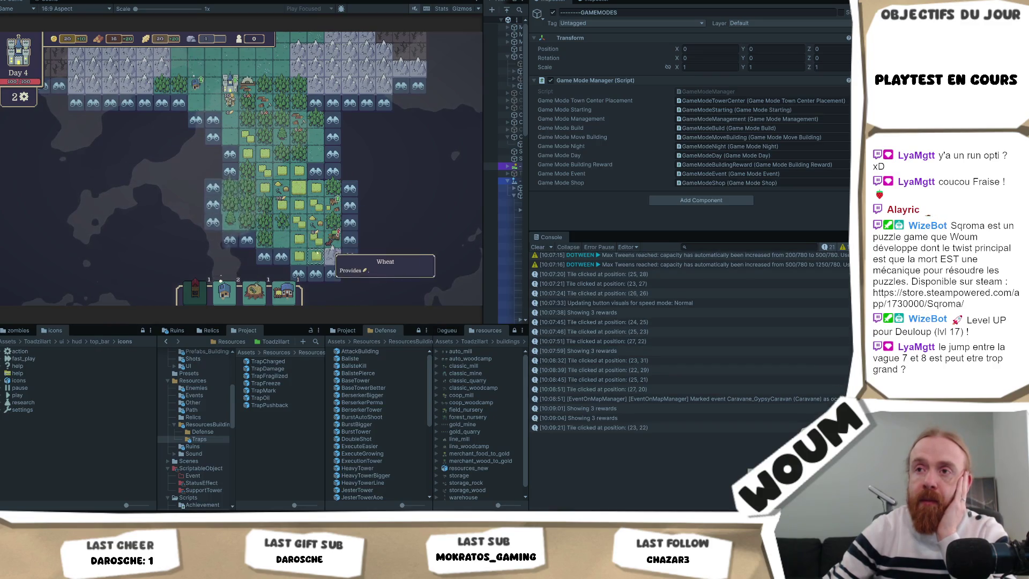
left_click(250, 222)
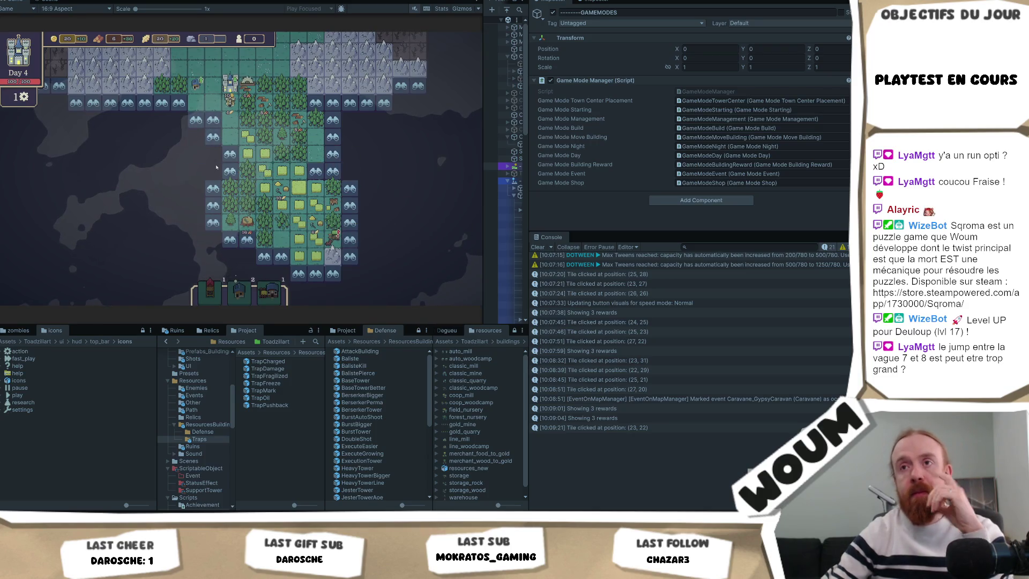
left_click(233, 176)
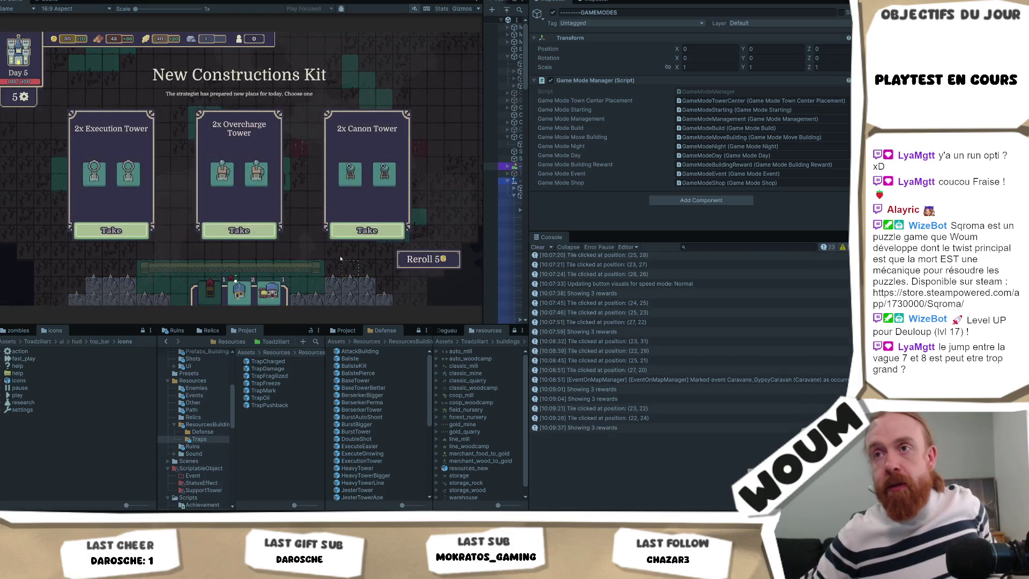
Step: Take 2x Overcharge Tower, then Forest & Field Camp from the Day 5 construction kits
mouse_move(229, 167)
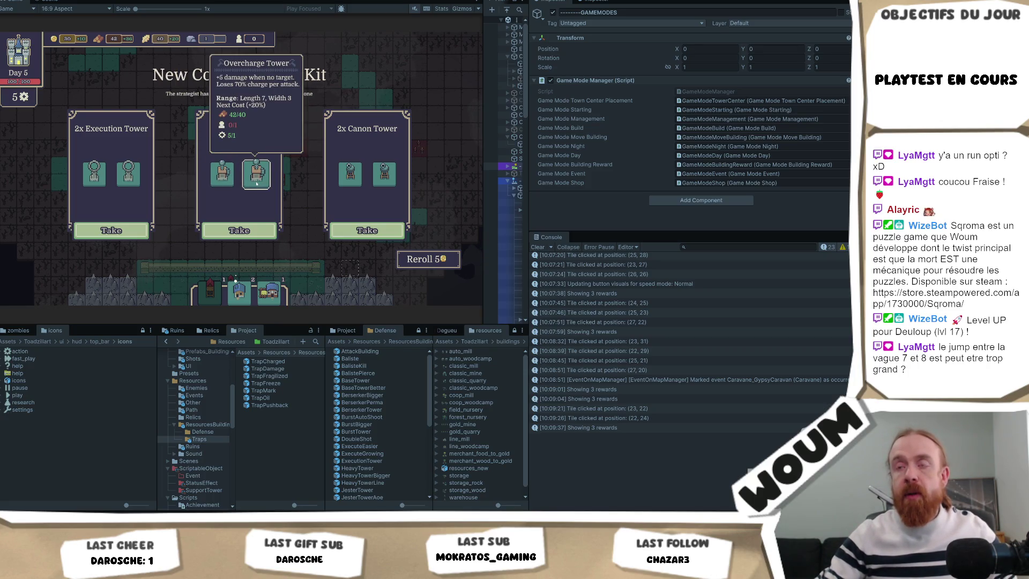
left_click(252, 232)
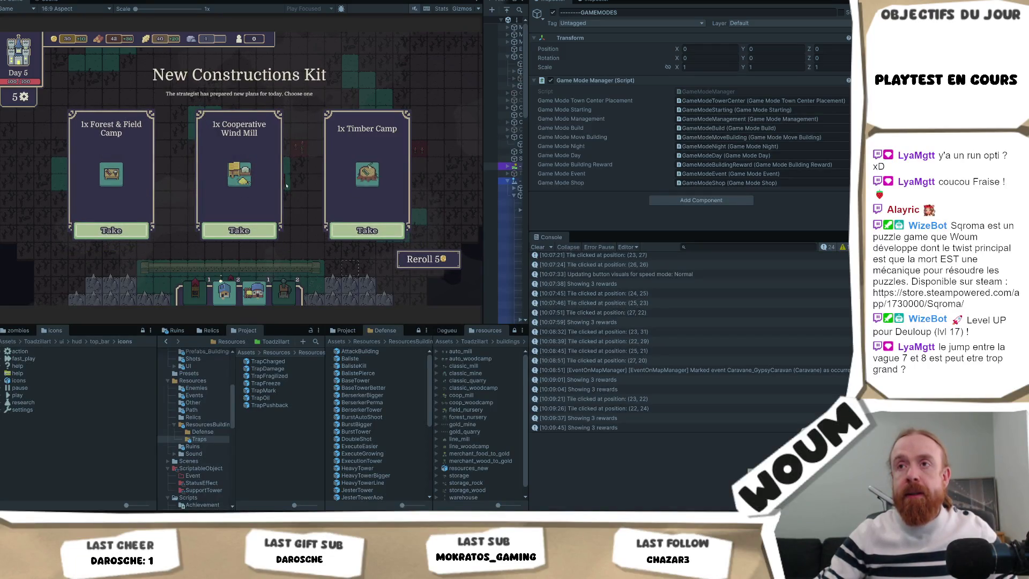
mouse_move(234, 175)
mouse_move(117, 170)
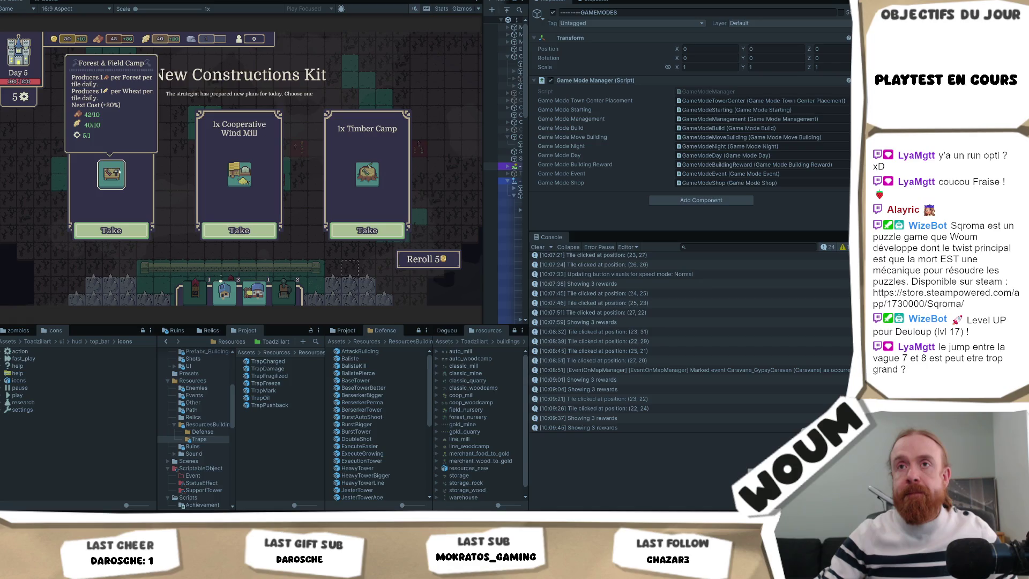
left_click(119, 230)
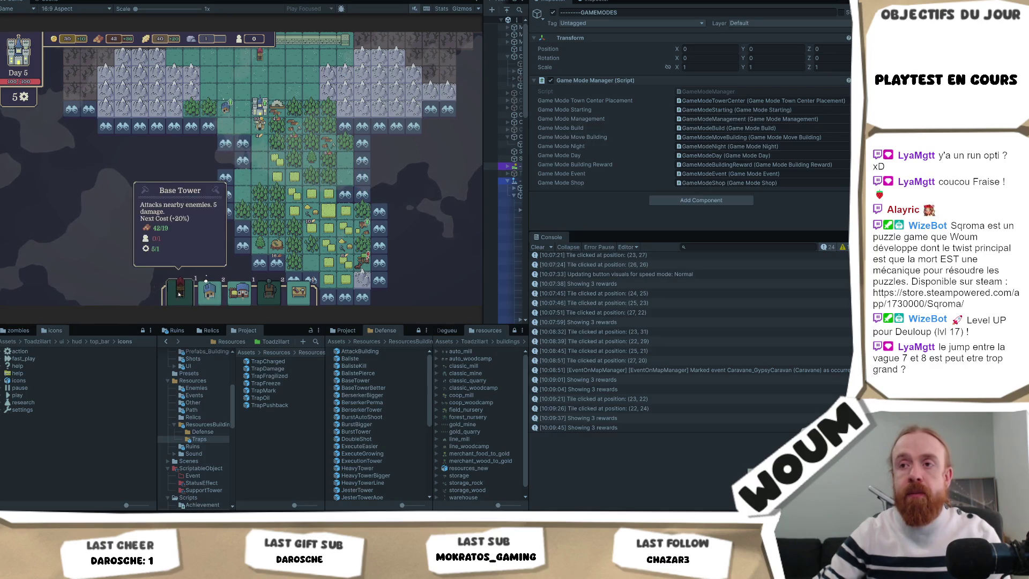
Step: Reveal the fog tiles at (21, 26) and (19, 27), then try selecting the town centre tile
left_click(226, 144)
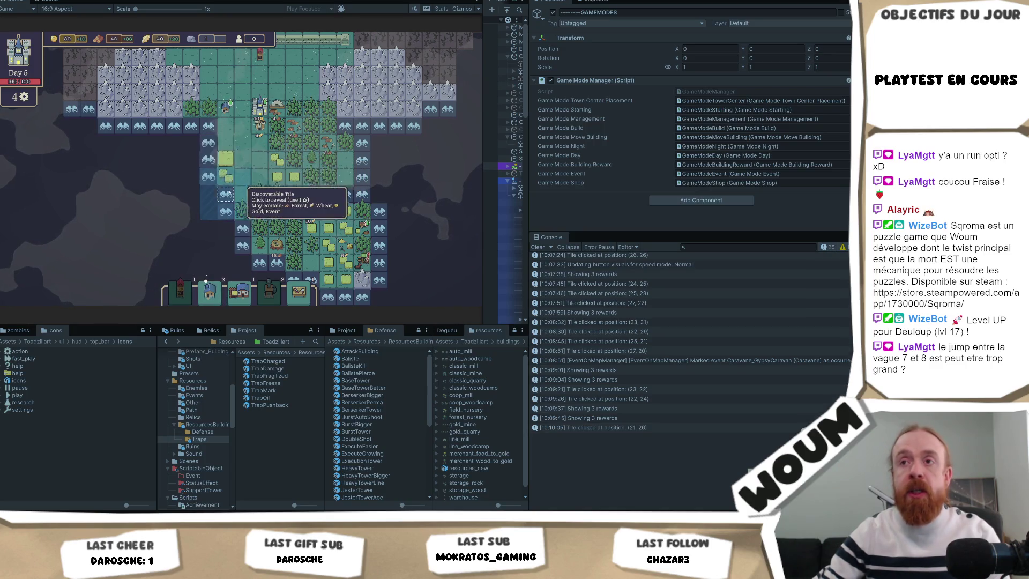
left_click(209, 149)
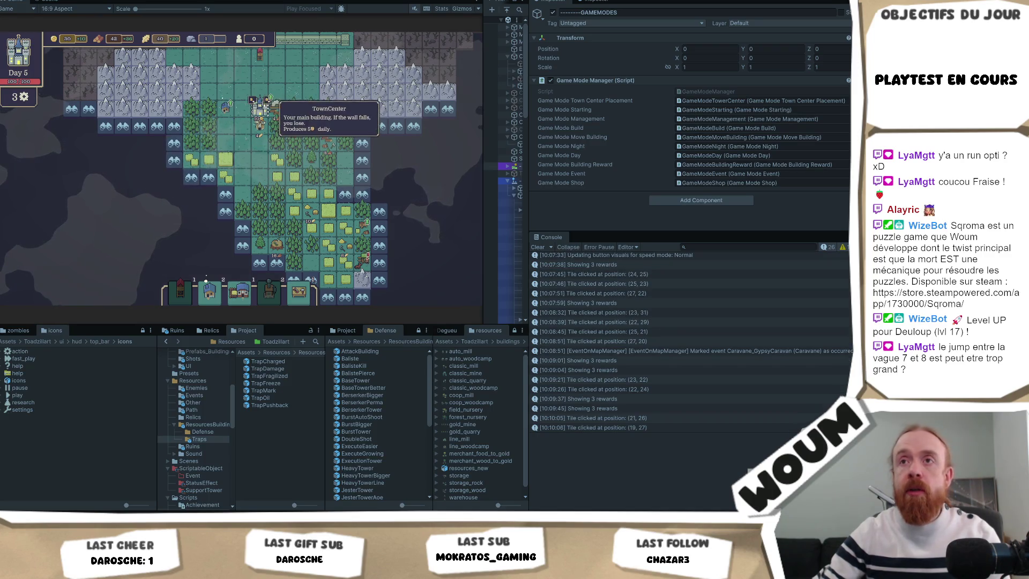
left_click(276, 100)
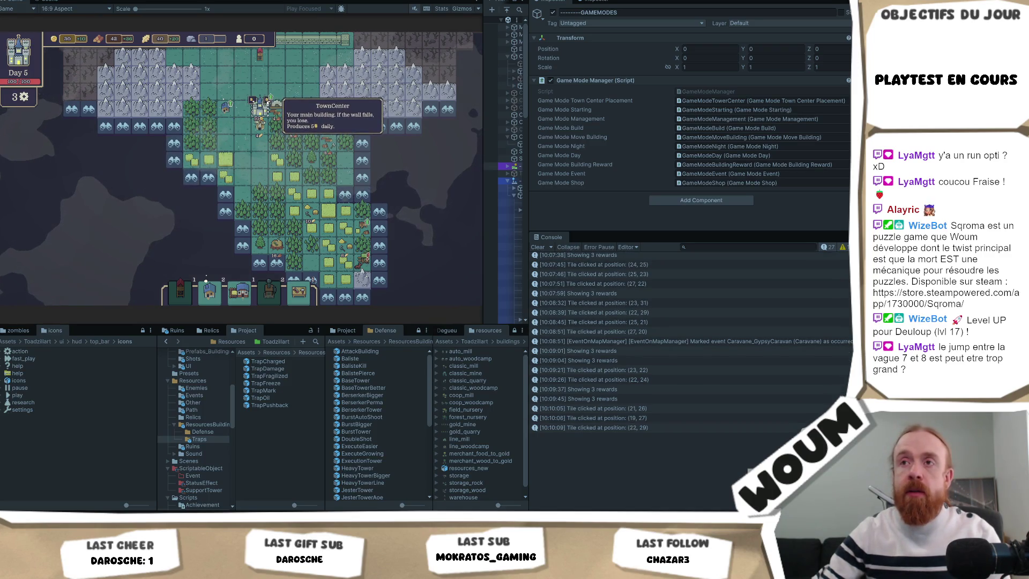
left_click(276, 100)
left_click(276, 102)
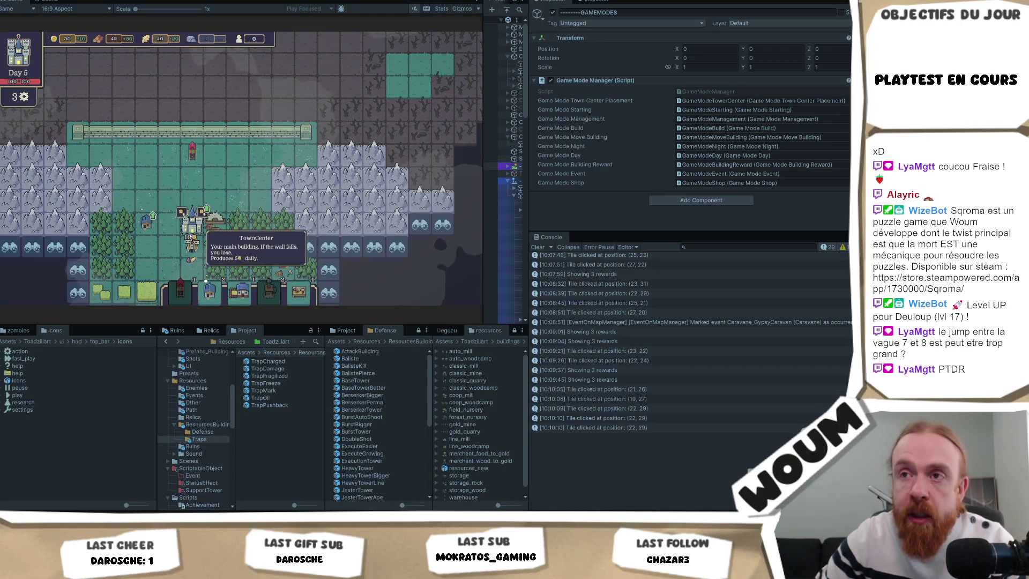
Step: Upgrade the wheat tile for gold production for 20 gold and widen the panel to show the Hierarchy
scroll(204, 225, "down", 2)
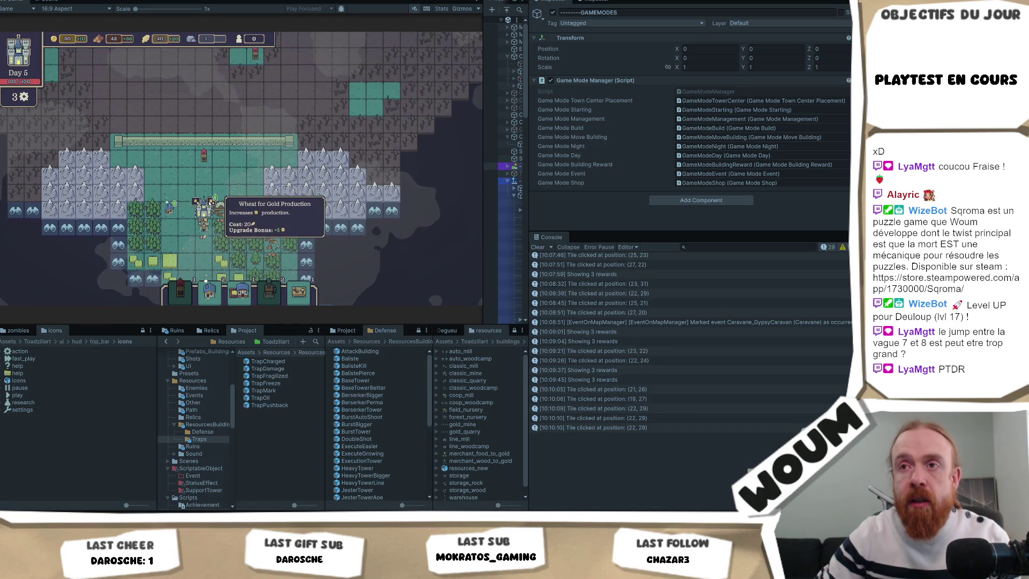
left_click(213, 203)
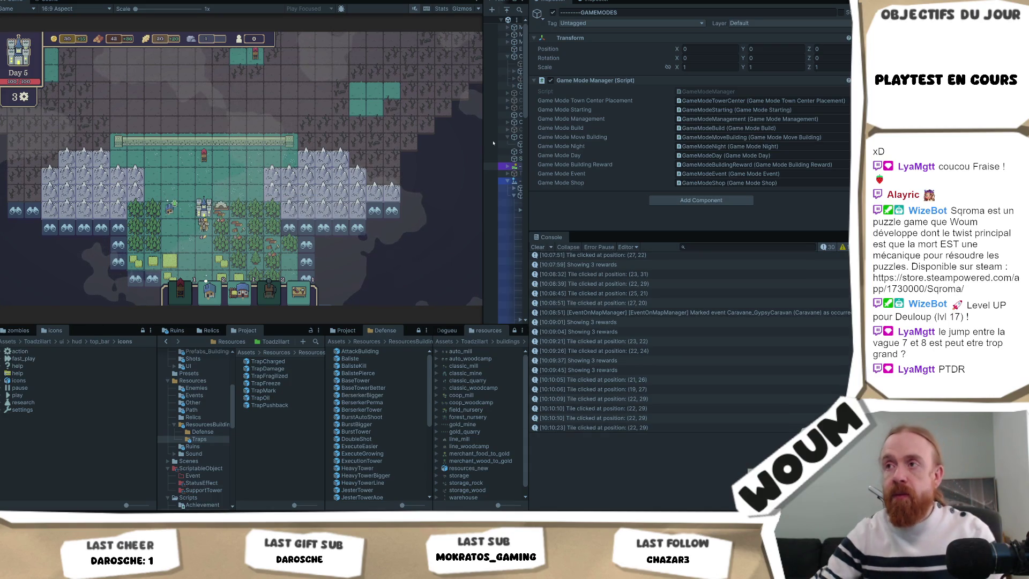
left_click_drag(360, 155, 387, 155)
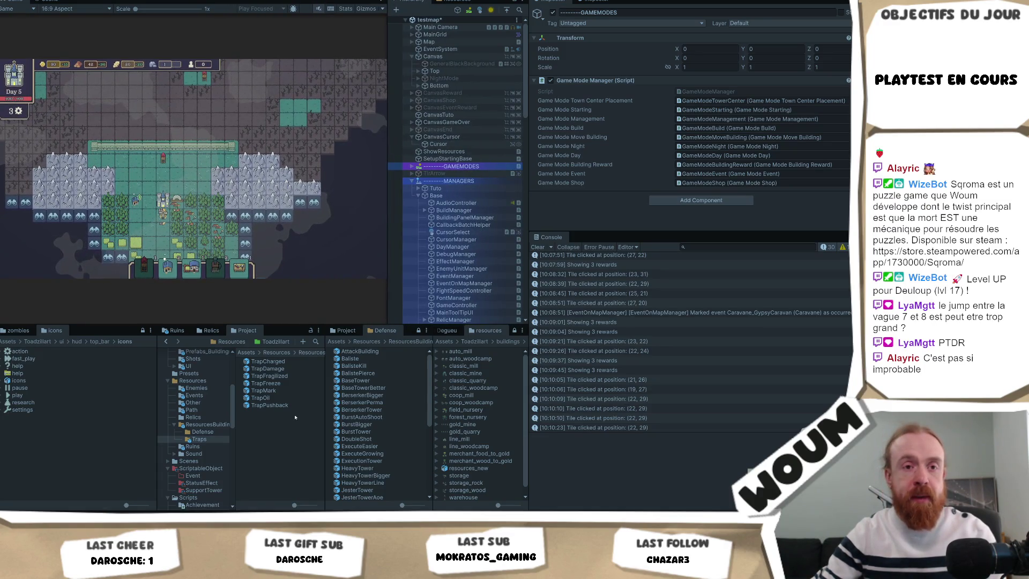
Step: Open the BaseTowerBetter prefab from the Defense folder and inspect UpgradeHolder under its Canvas
left_click(356, 380)
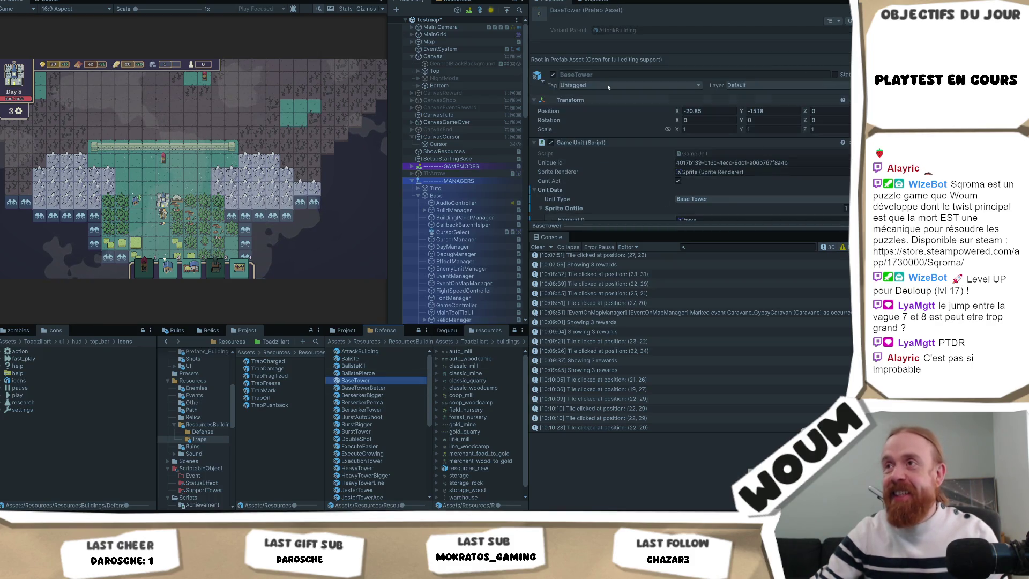
double_click(384, 389)
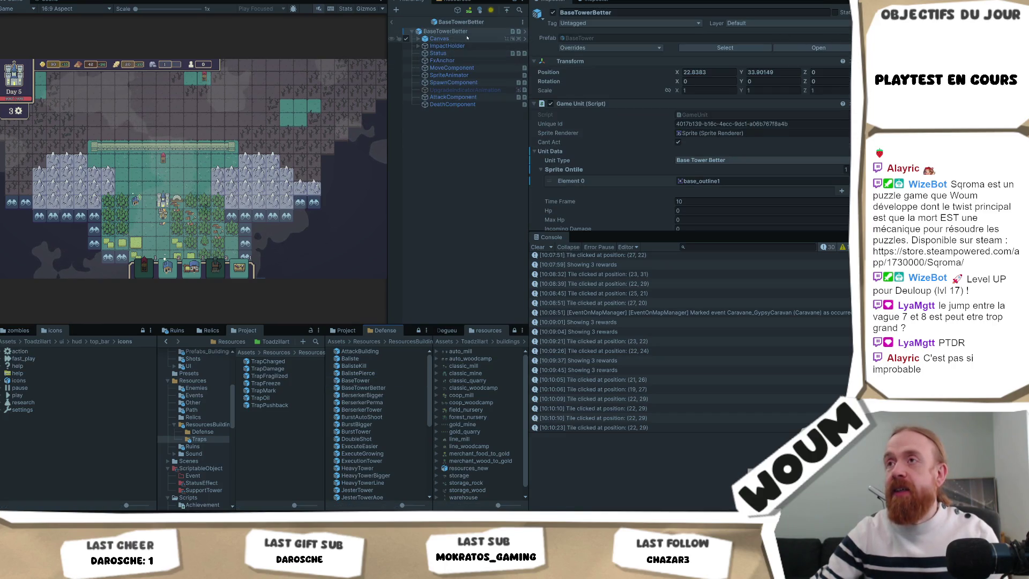
left_click(417, 38)
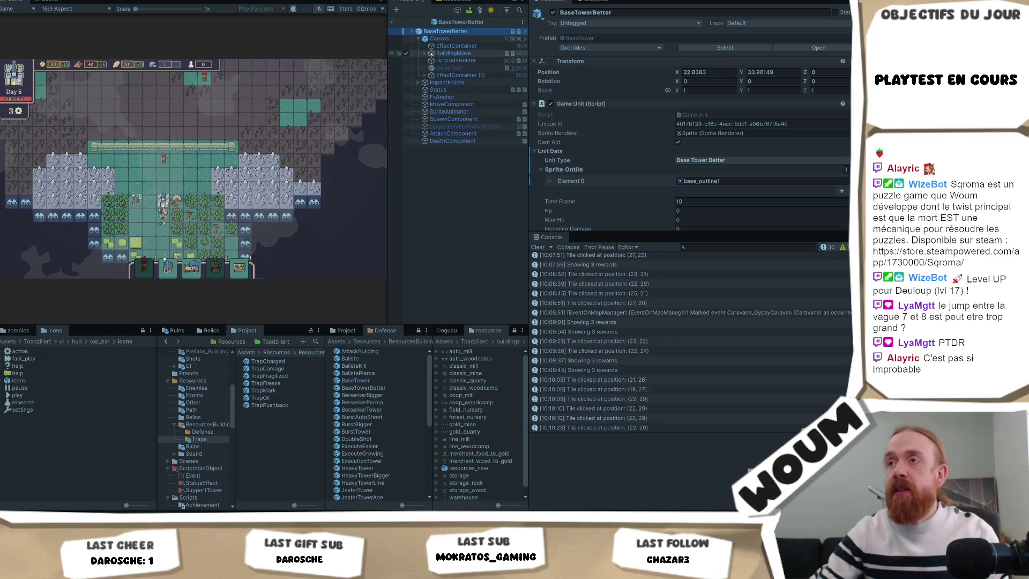
left_click(445, 61)
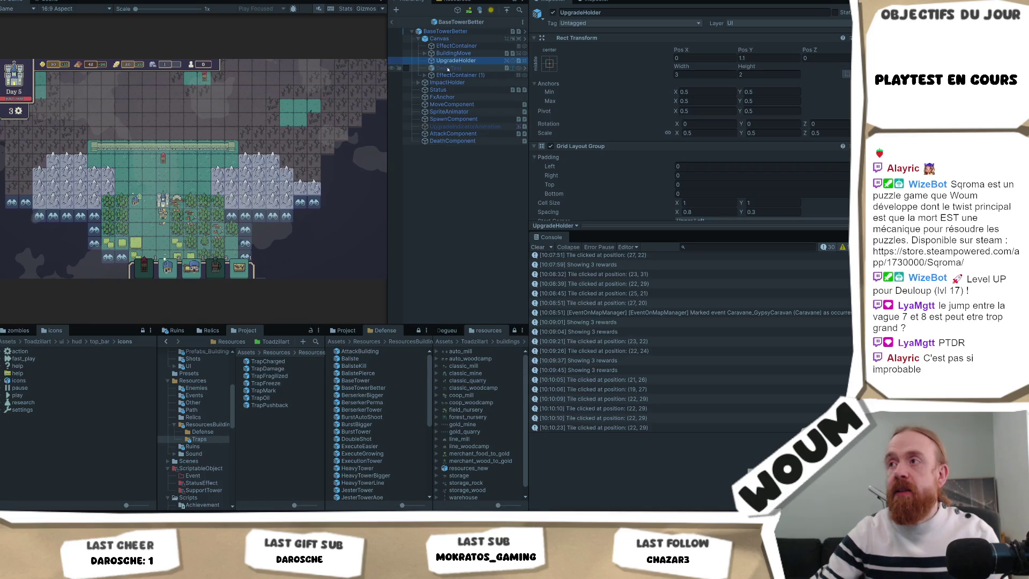
scroll(672, 156, "down", 5)
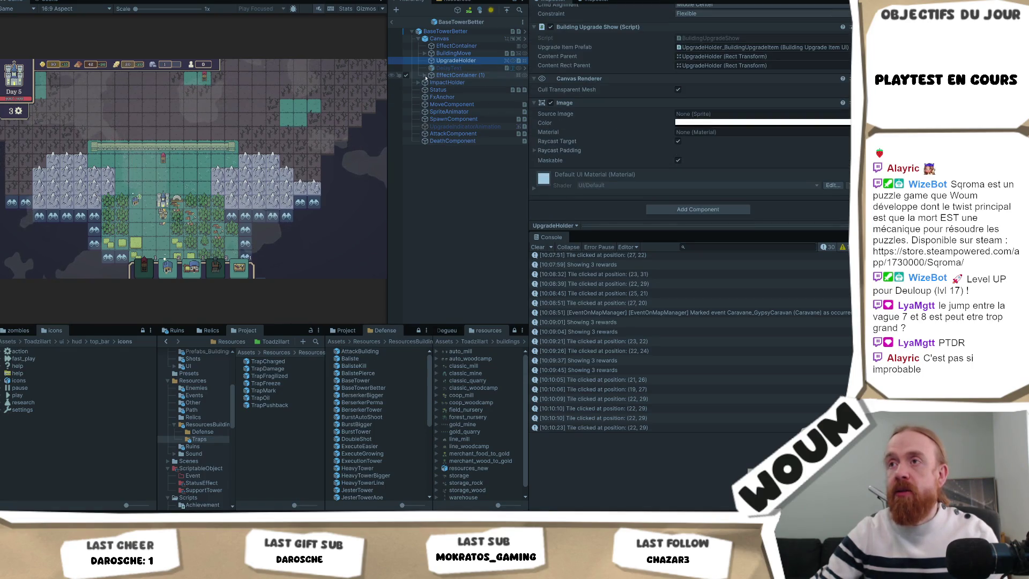
Step: Expand EffectContainer (1) and BuildingMove, select the BaseTowerBetter root, and open the parent BaseTower prefab
left_click(425, 75)
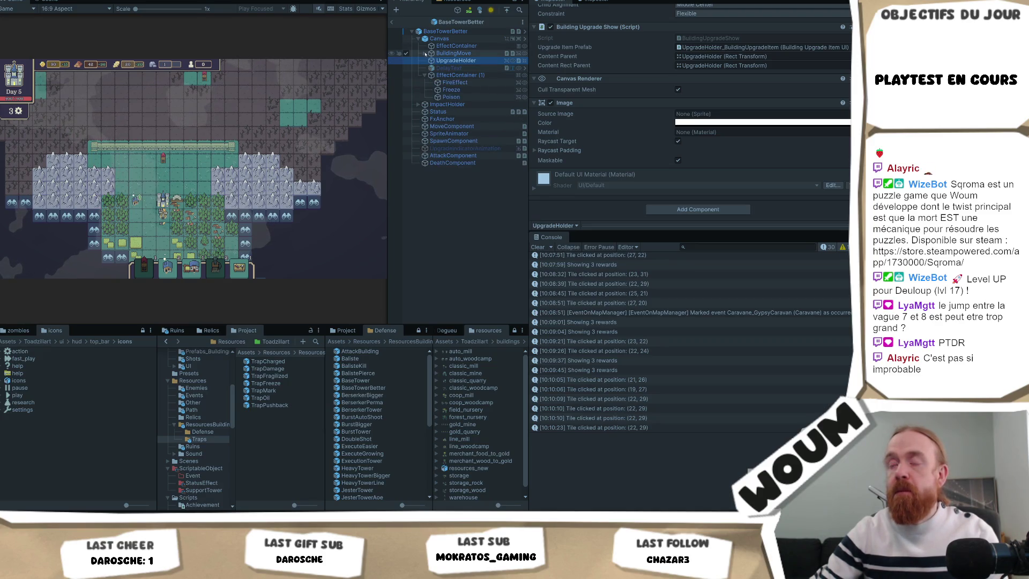
left_click(425, 53)
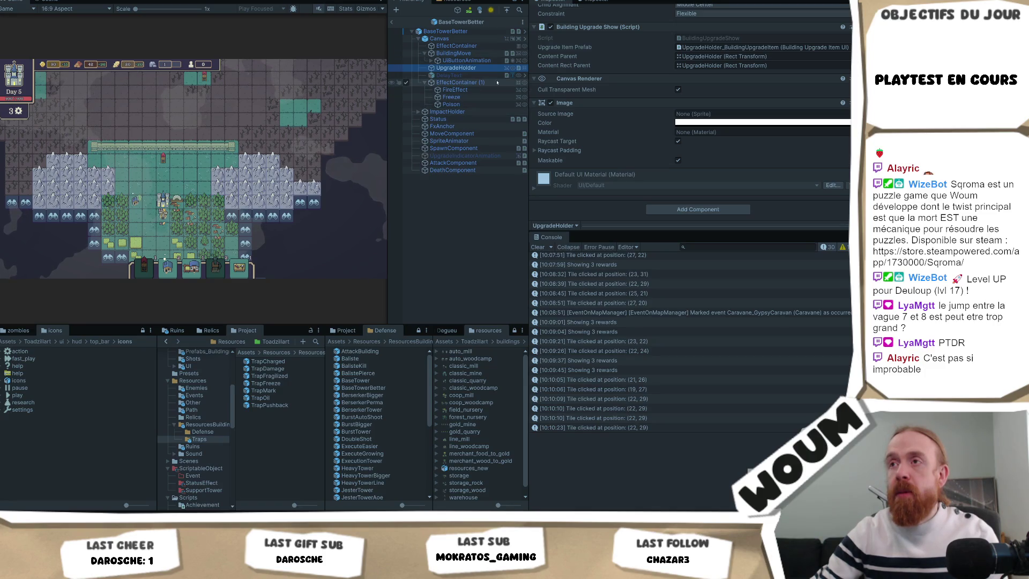
left_click(494, 32)
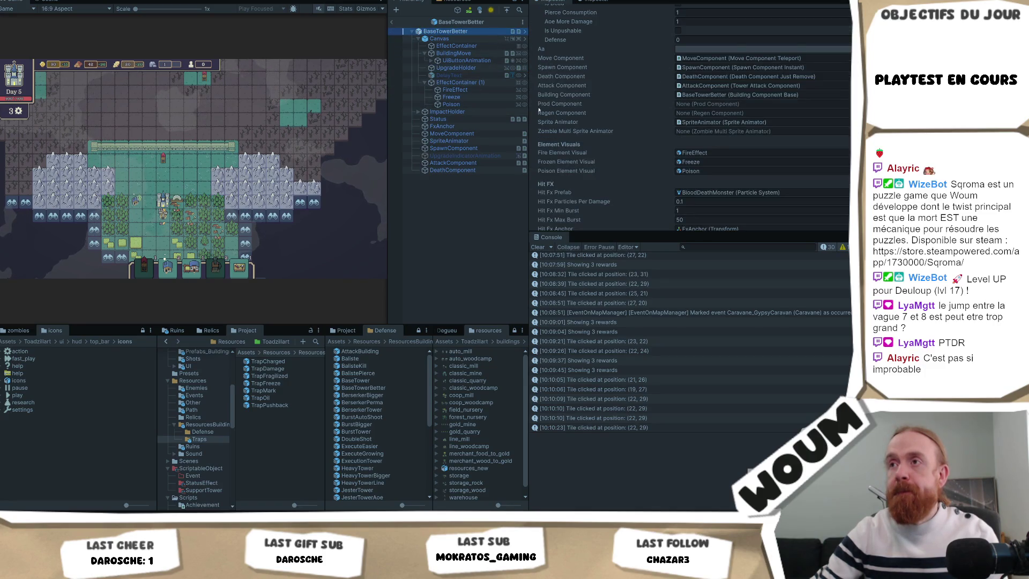
scroll(793, 64, "up", 10)
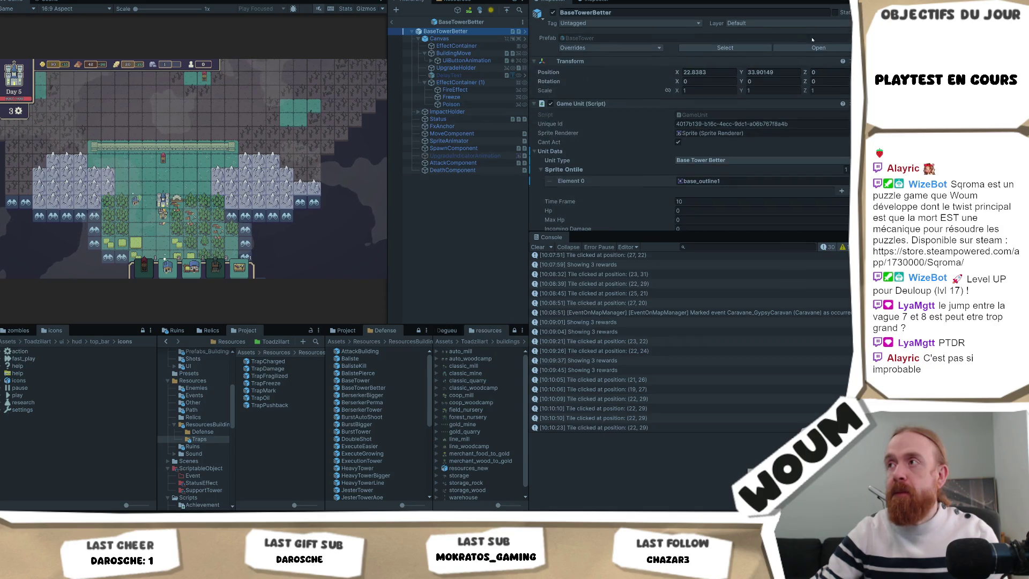
left_click(815, 48)
Step: Open the base AttackBuilding prefab and select its UpgradeHolder
left_click(815, 48)
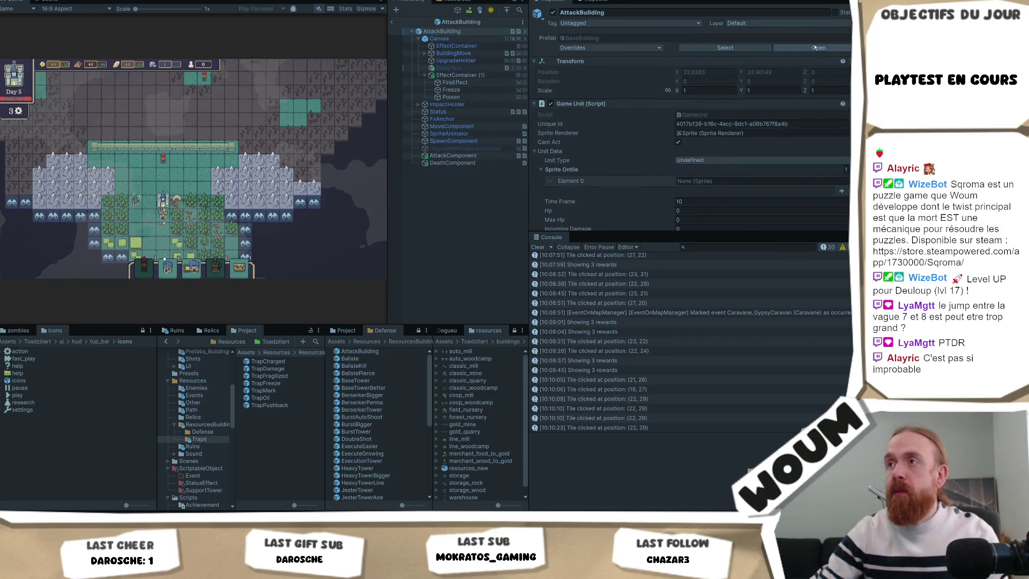
left_click(456, 61)
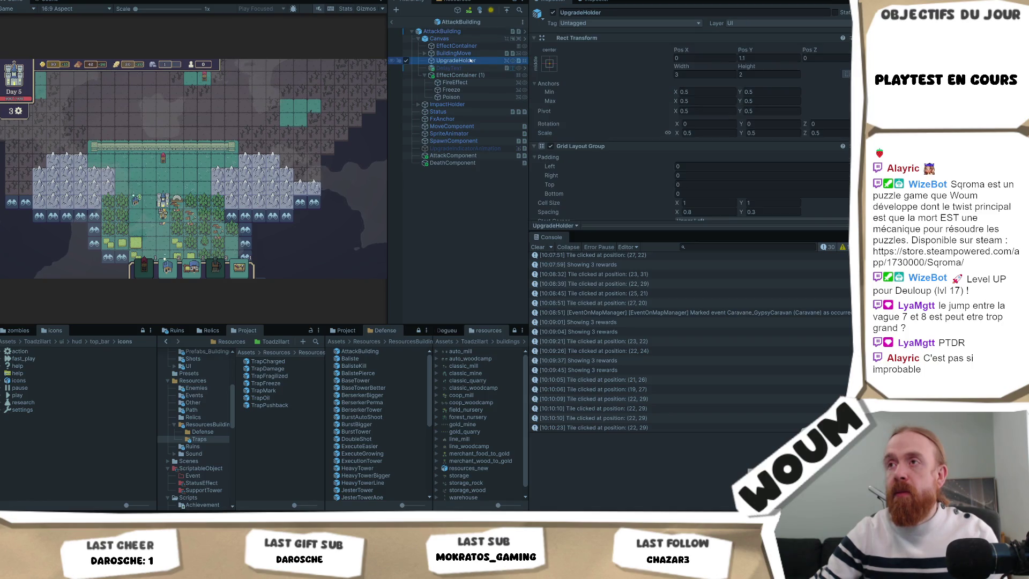
scroll(637, 107, "down", 5)
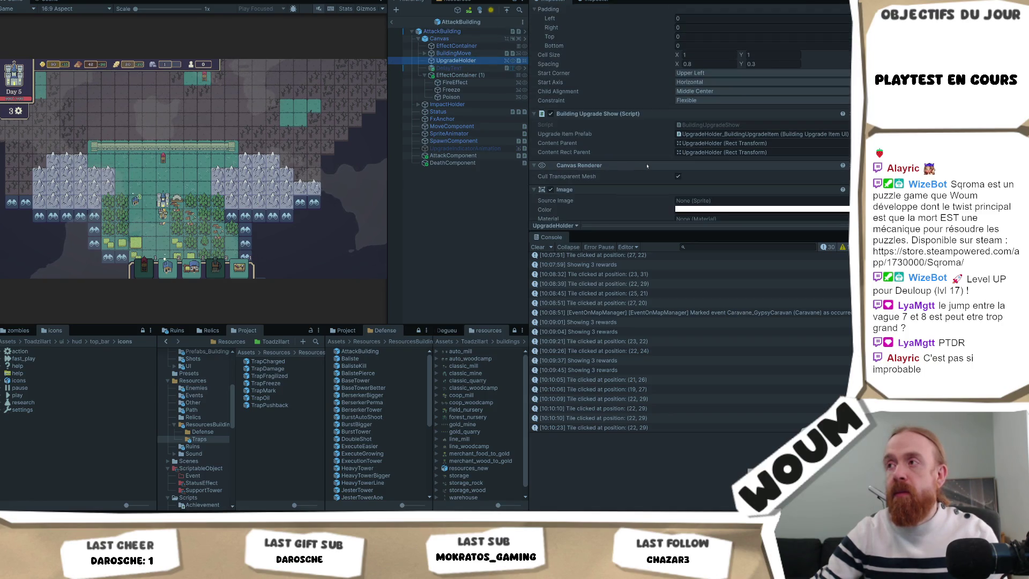
scroll(646, 149, "down", 3)
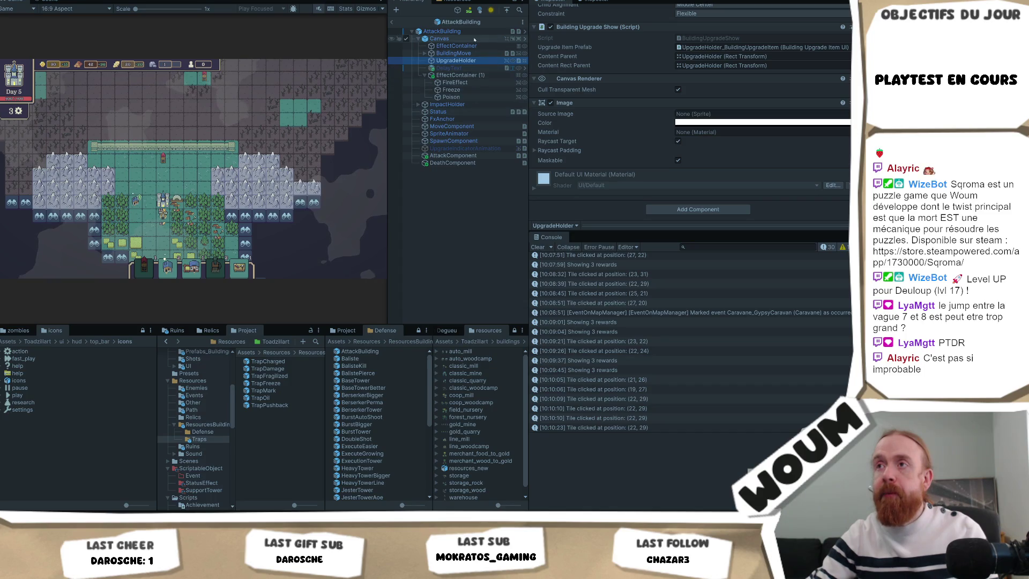
Step: Inspect UpgradeIndicatorAnimation: amplitude 0.05, speed 6, upgrade_icon sprite, order in layer -10
left_click(489, 149)
scroll(814, 132, "up", 2)
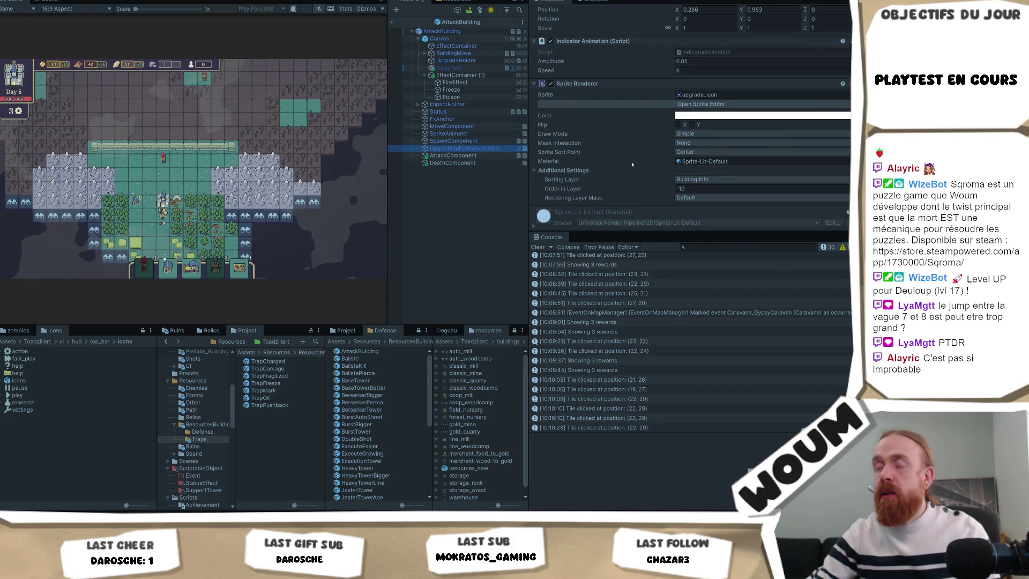
scroll(635, 160, "up", 3)
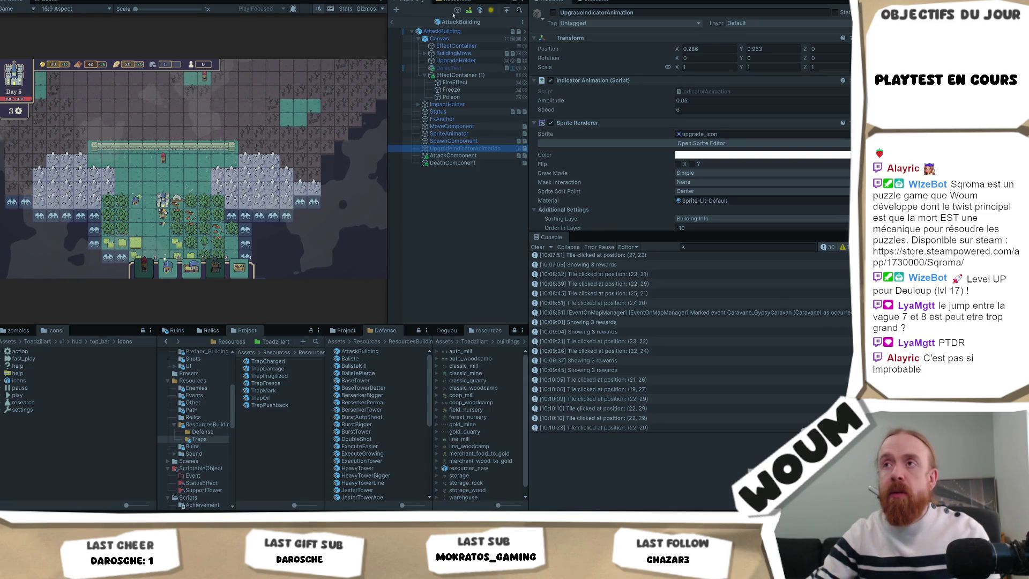
scroll(661, 186, "down", 5)
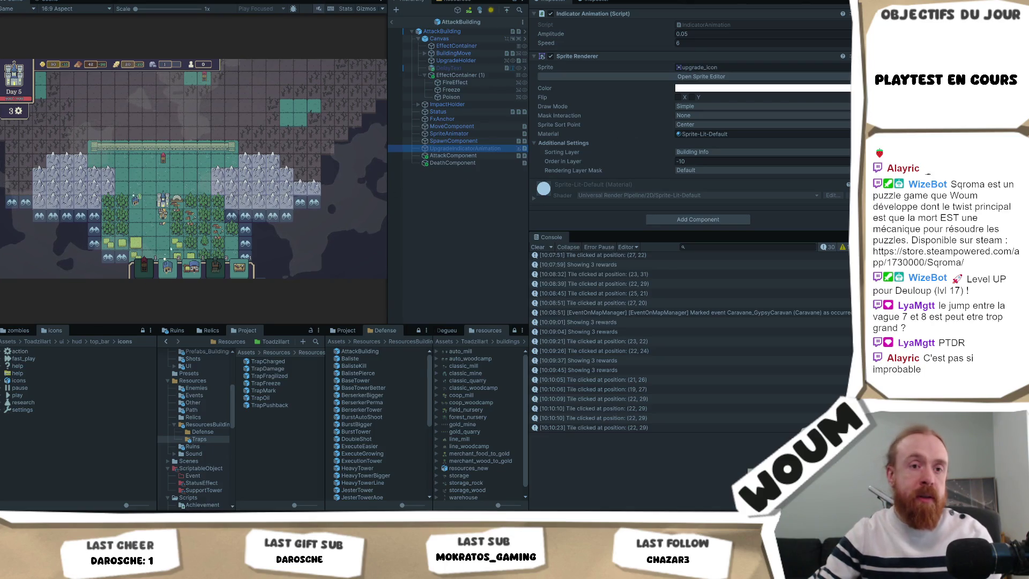
scroll(195, 176, "up", 3)
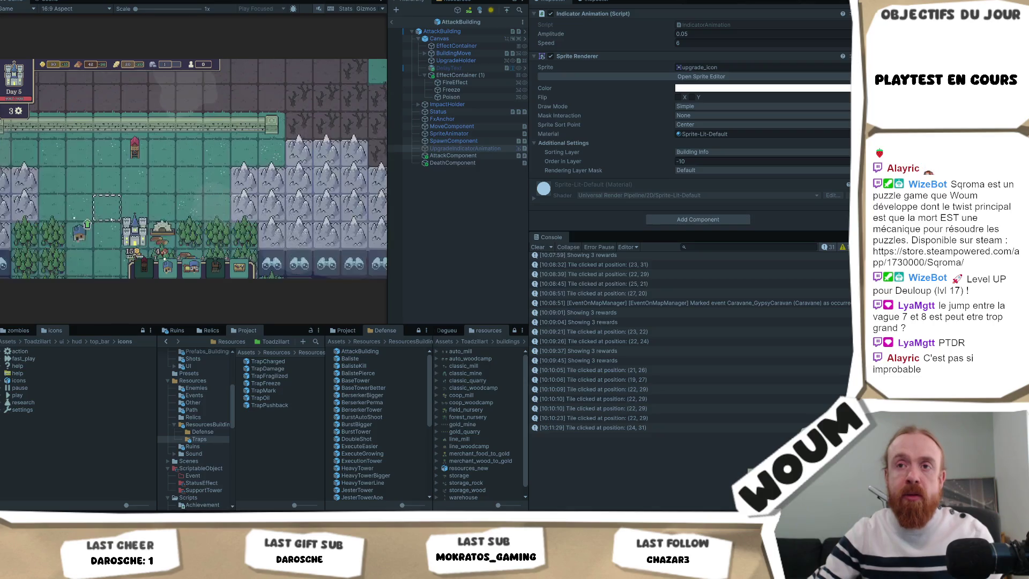
Step: Check the house tile's upgrade option in the Game view
left_click(80, 230)
scroll(78, 219, "down", 3)
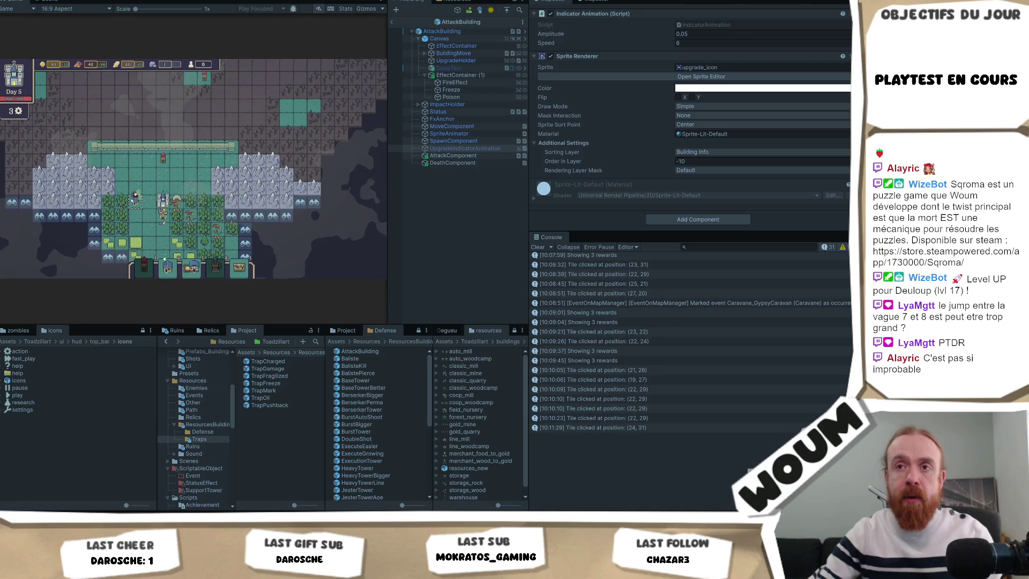
left_click(188, 164)
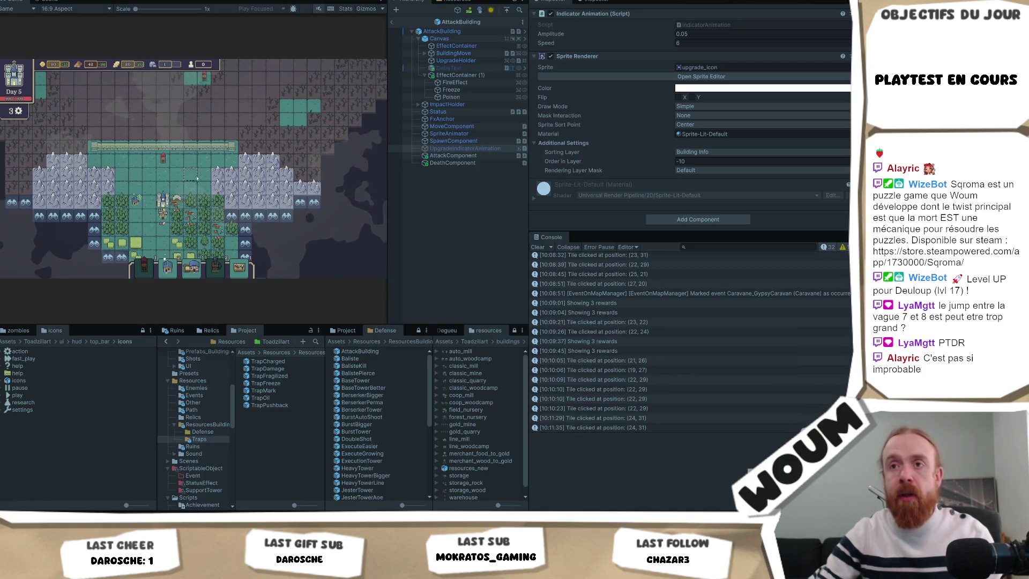
scroll(198, 171, "up", 2)
Step: Pan to the unexplored area and play the Explorators card to reveal discoverable tiles
left_click_drag(206, 176, 260, 87)
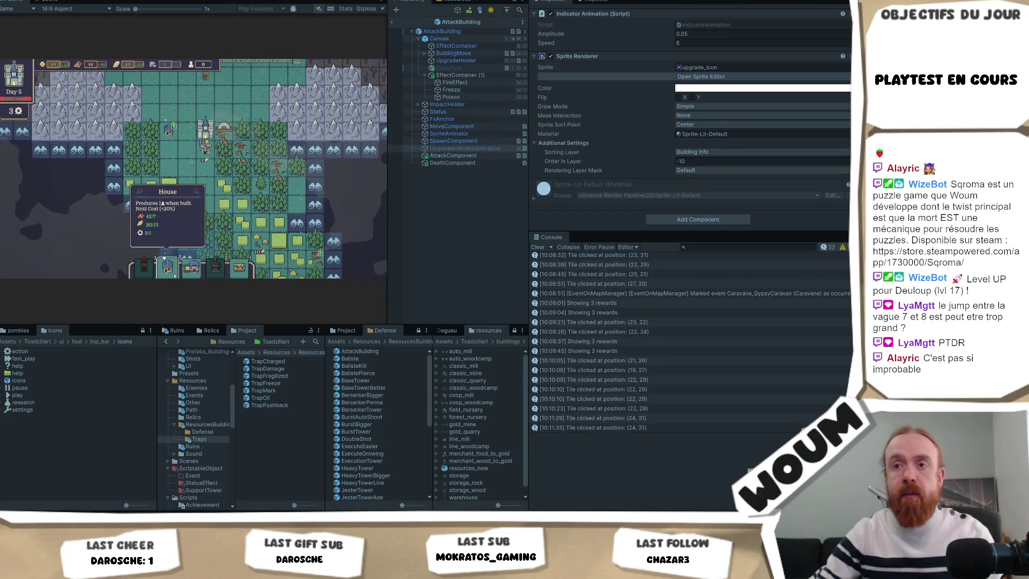
mouse_move(177, 141)
left_mouse_down()
mouse_move(284, 217)
mouse_move(226, 182)
left_mouse_up()
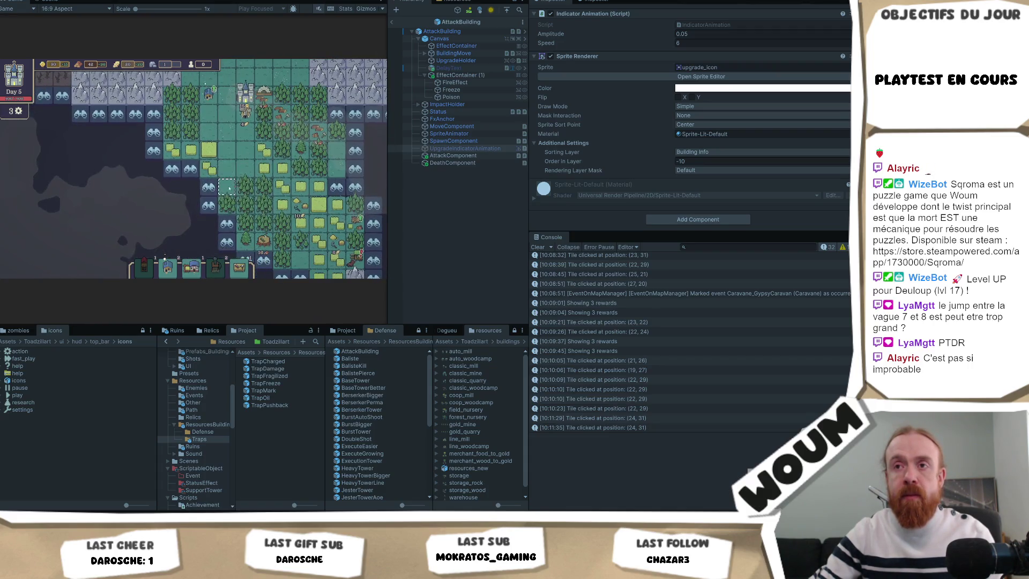
left_click(187, 170)
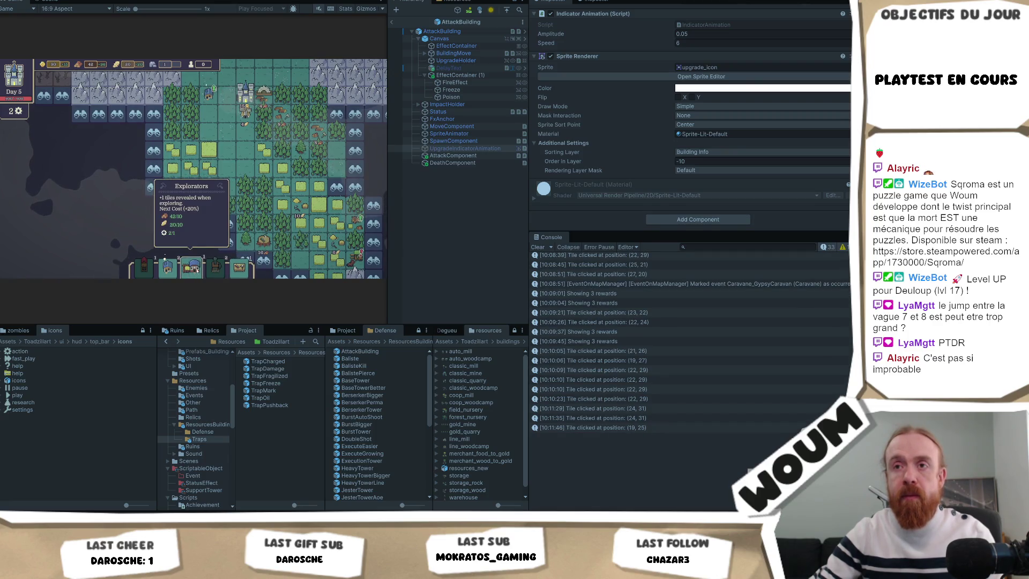
mouse_move(197, 271)
left_mouse_down()
mouse_move(207, 165)
mouse_move(228, 177)
mouse_move(193, 198)
left_mouse_up()
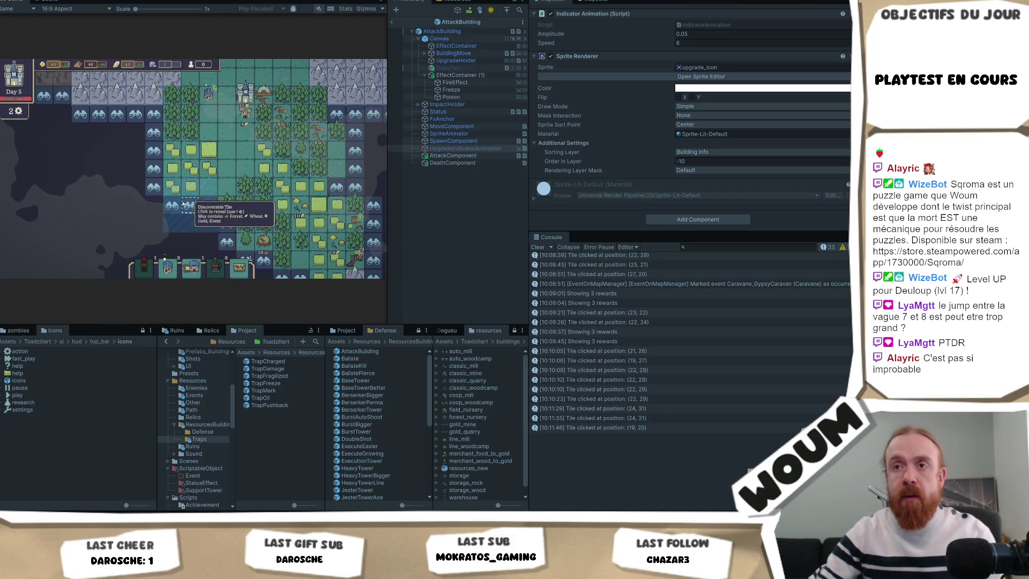
left_click(189, 205)
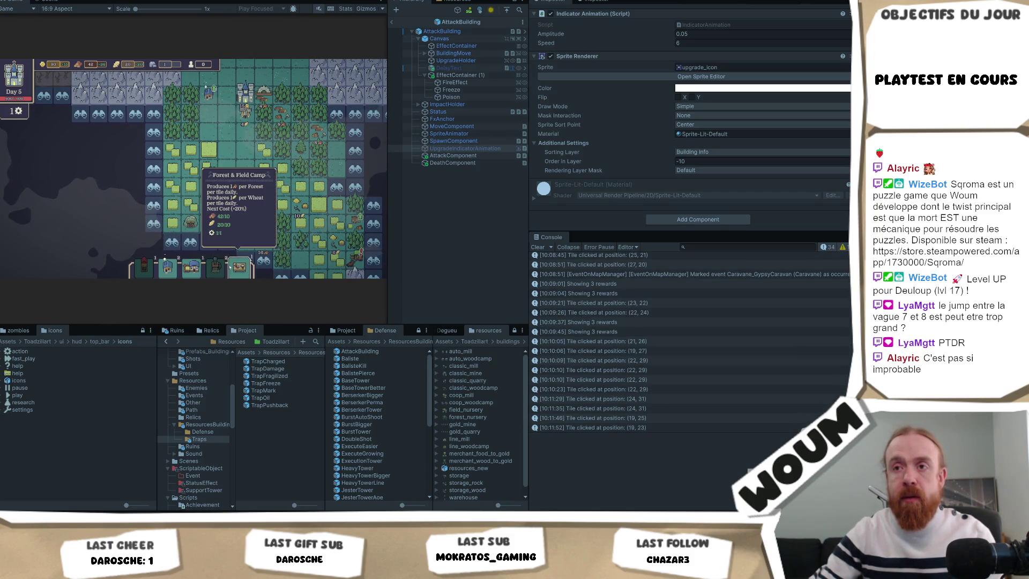
Step: Place the Forest & Field Camp on the map and wait out the night wave
mouse_move(238, 266)
left_mouse_down()
mouse_move(214, 189)
mouse_move(240, 169)
mouse_move(215, 189)
mouse_move(211, 137)
mouse_move(231, 182)
mouse_move(211, 184)
left_mouse_up()
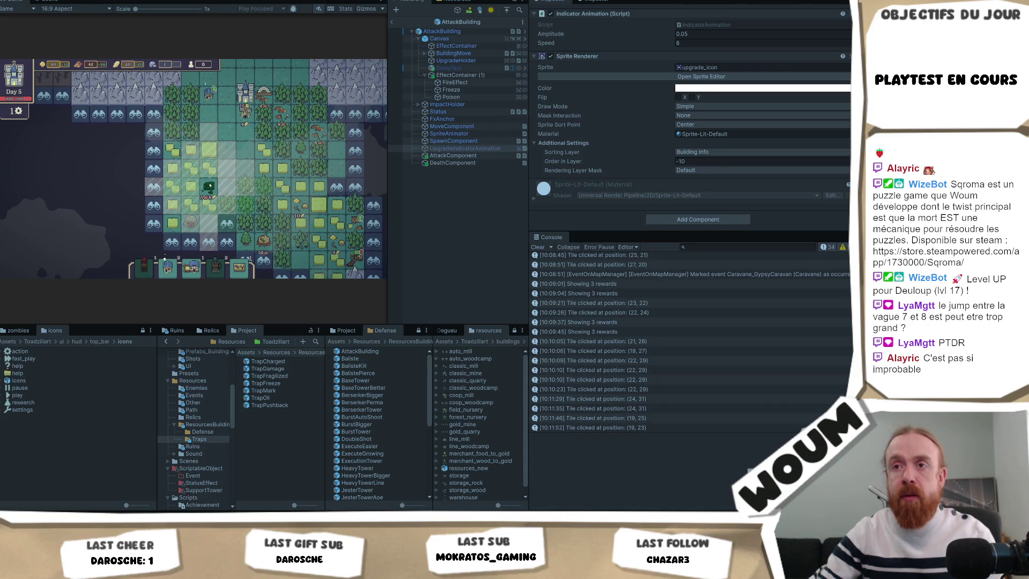
left_click_drag(210, 186, 210, 186)
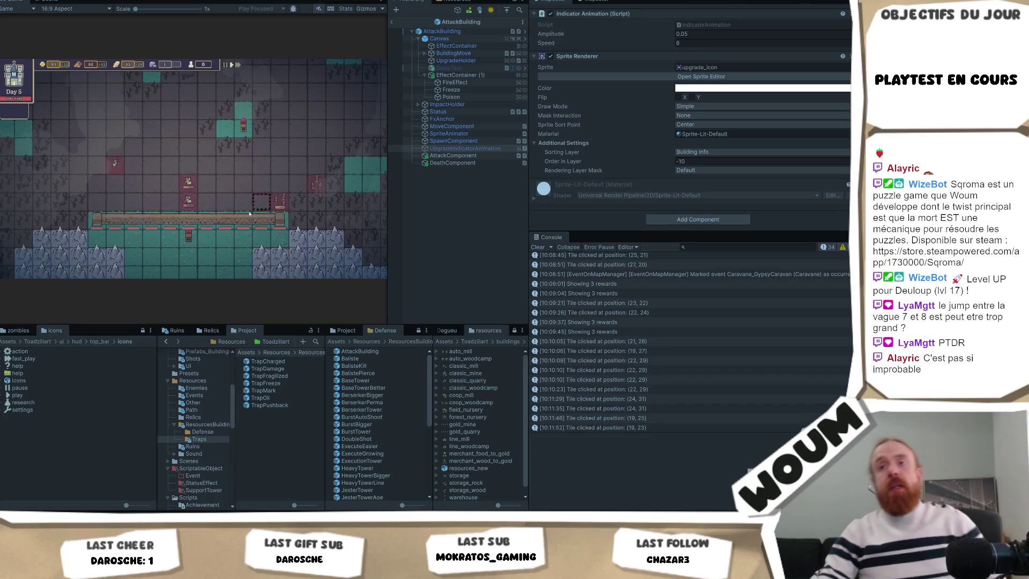
mouse_move(283, 208)
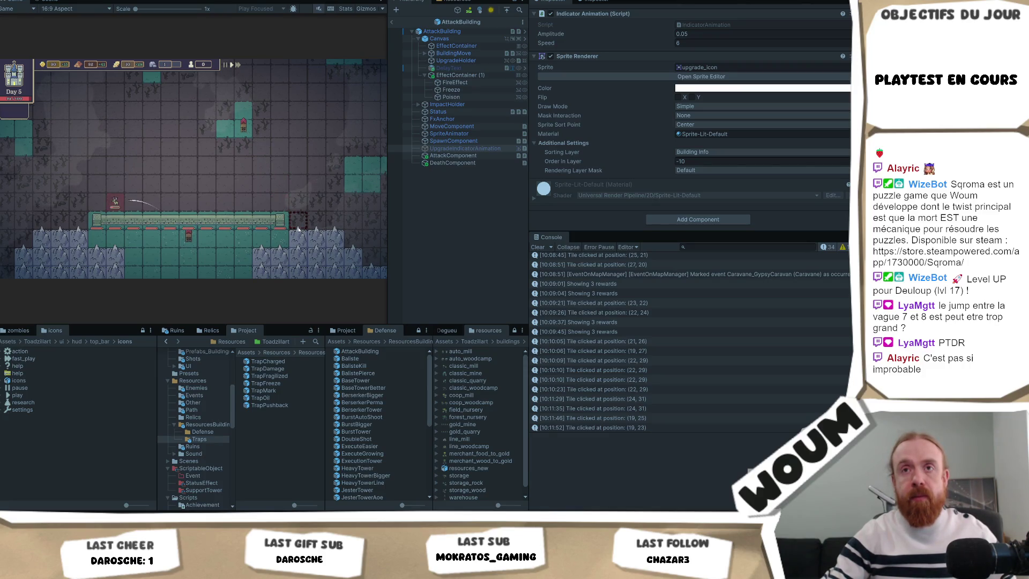
mouse_move(182, 177)
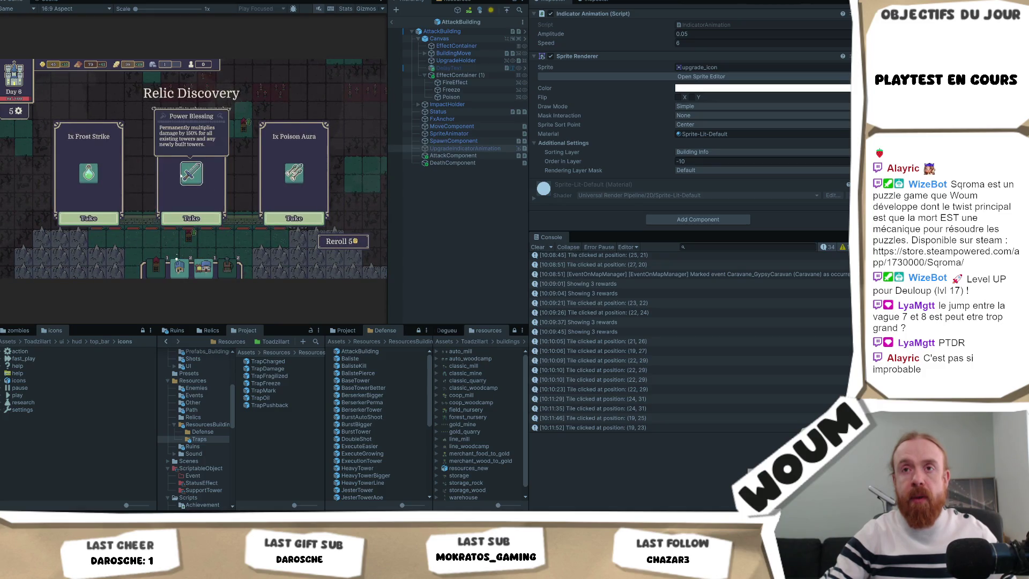
Step: Take the Poison Aura relic, then the Oil Trap and Trap Makers rewards
left_click(288, 219)
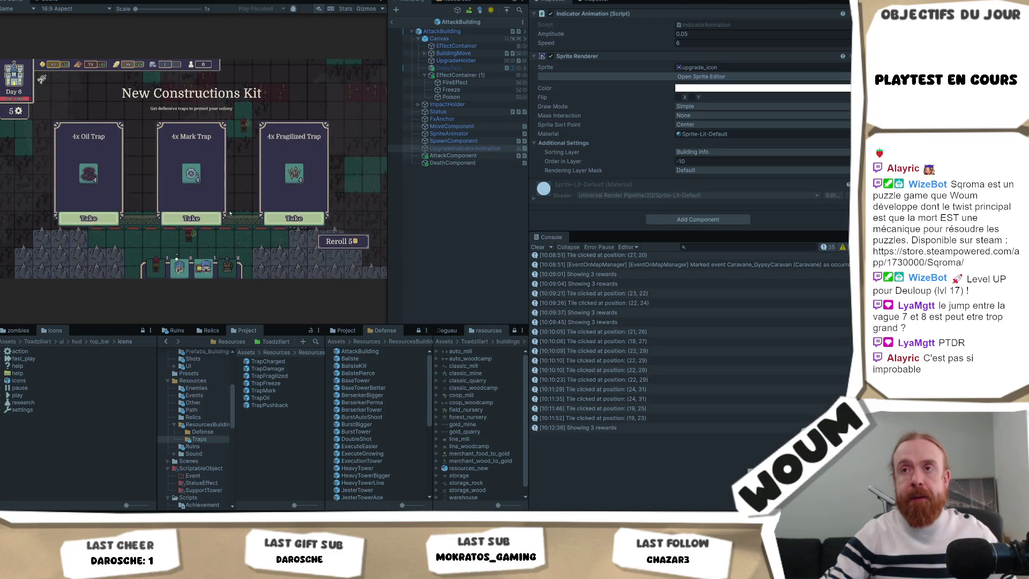
left_click(118, 218)
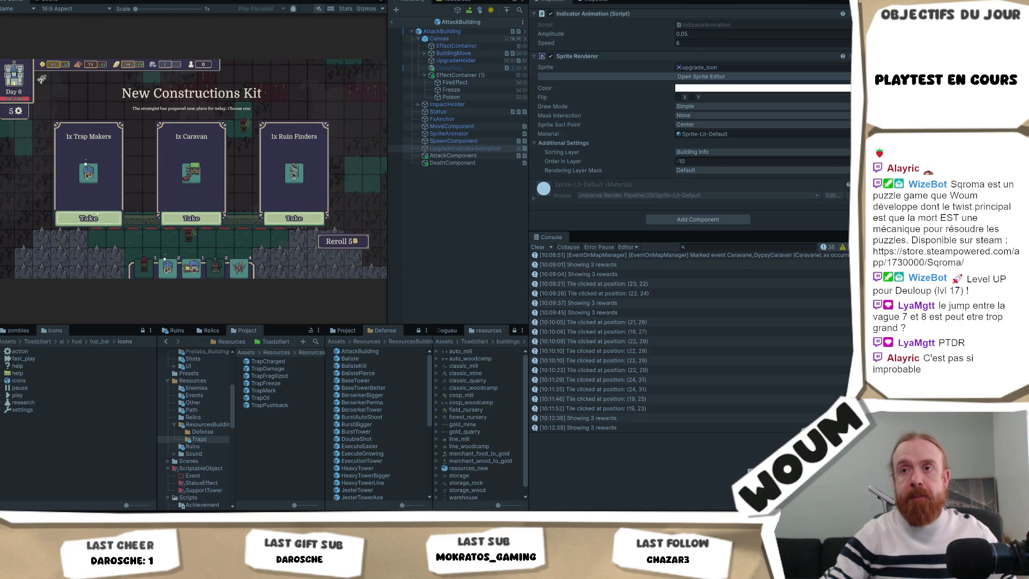
left_click(88, 218)
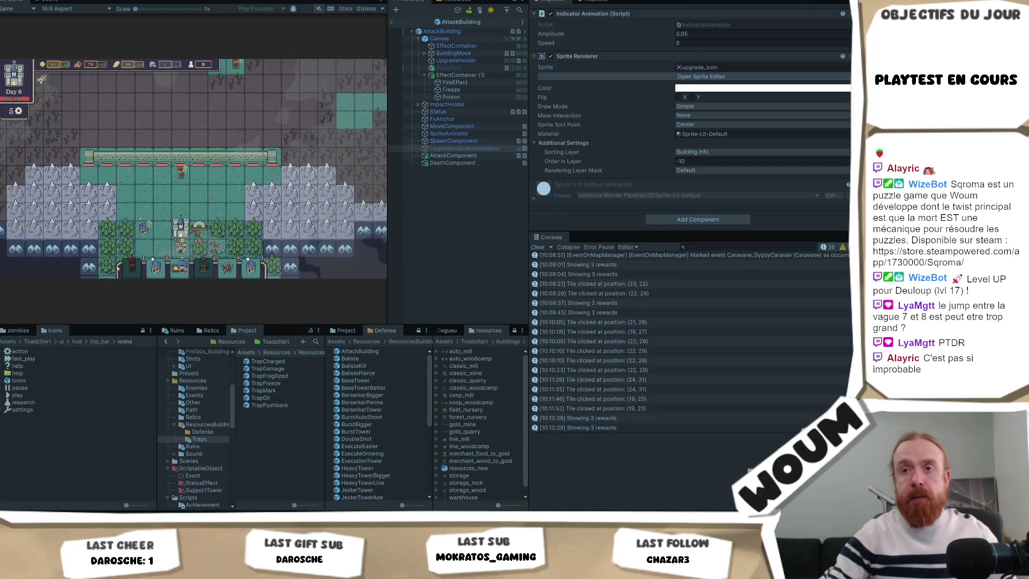
Step: Place a house on the map and buy the Double Shot Tower upgrade
left_click(163, 267)
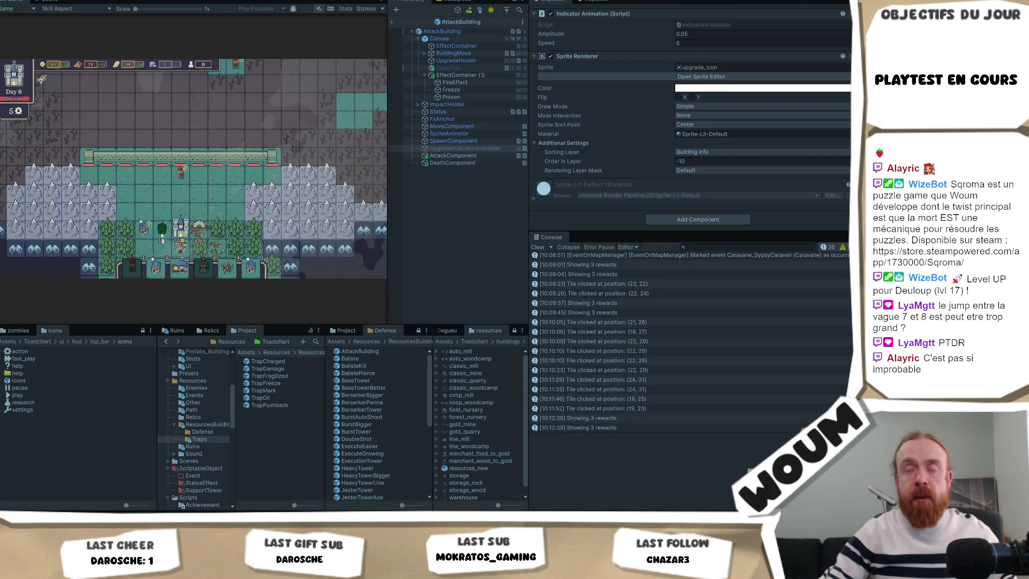
scroll(204, 198, "up", 3)
left_click(239, 158)
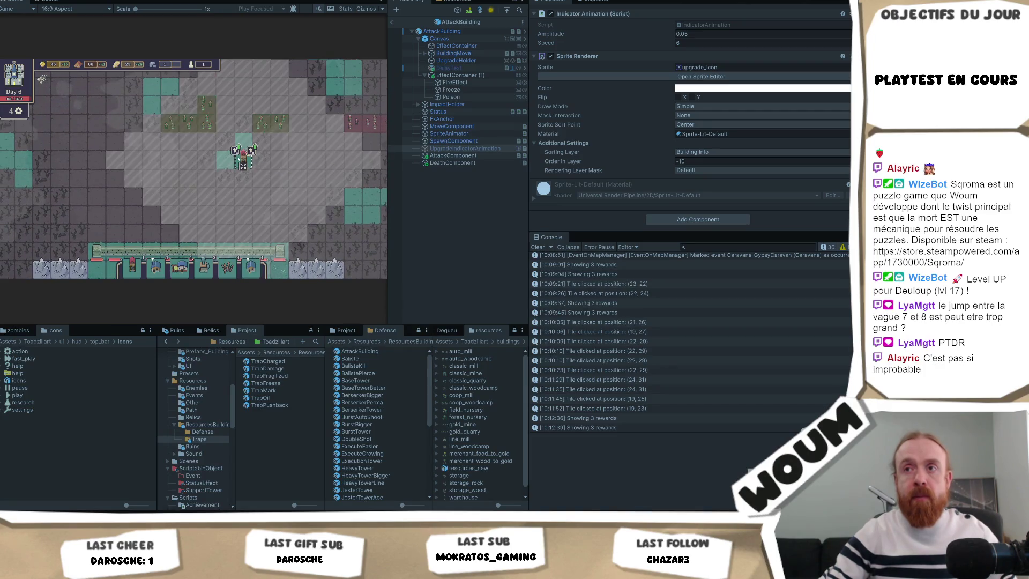
mouse_move(236, 151)
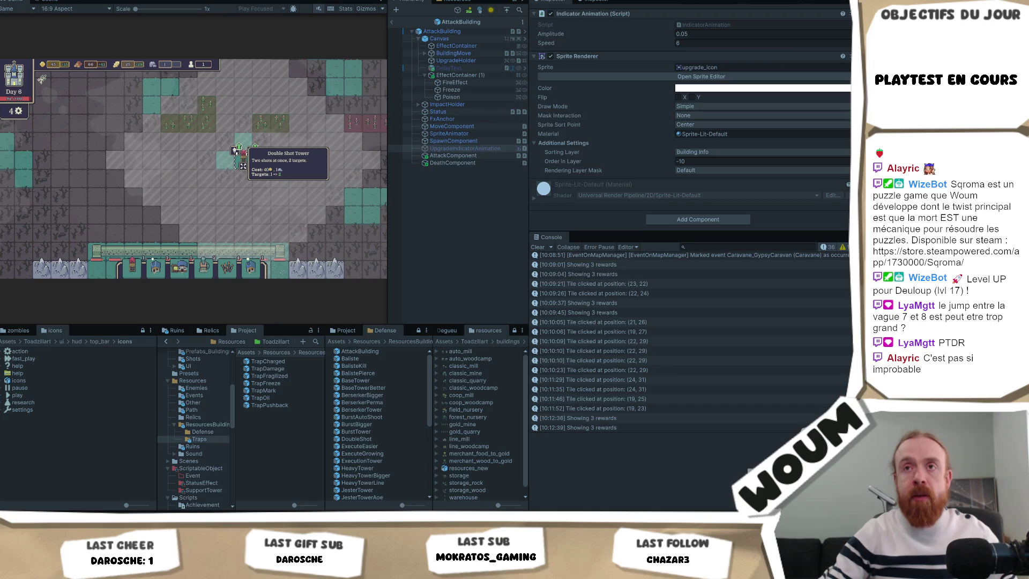
left_click(235, 150)
scroll(270, 160, "down", 2)
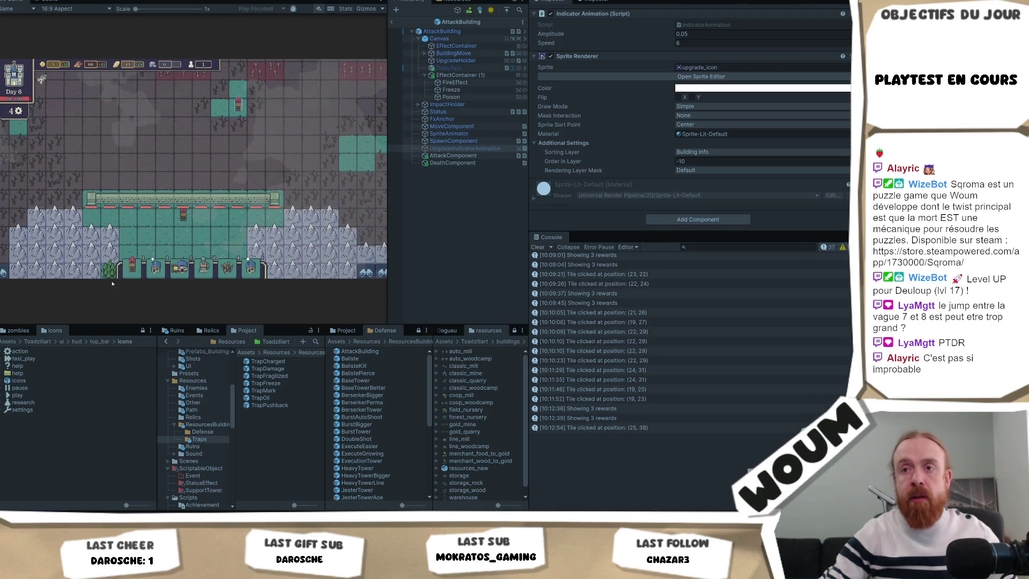
Step: Place the Overcharge Tower, the bush trap and the Fragilized Trap on the map
mouse_move(193, 270)
left_click(221, 248)
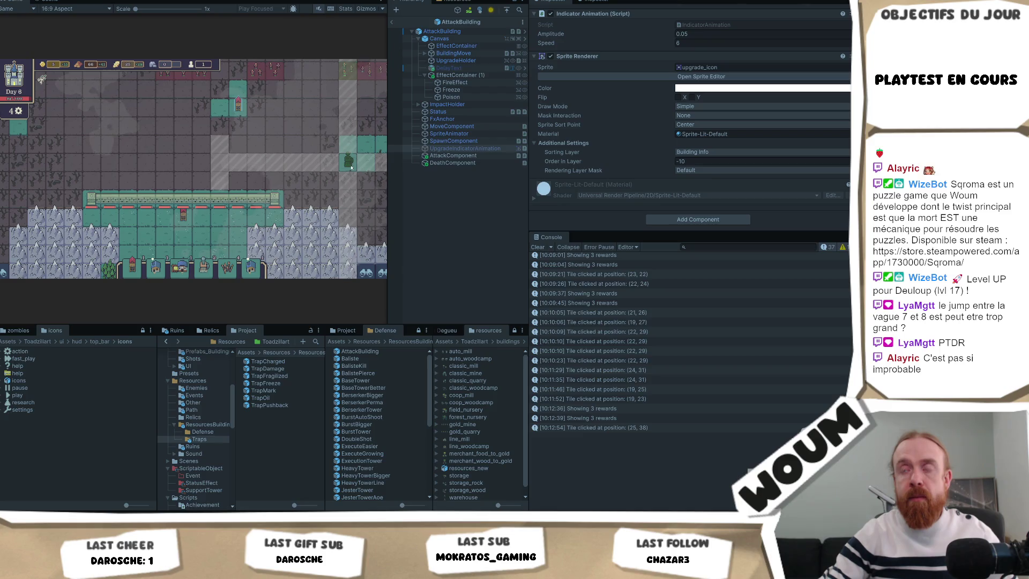
left_click(351, 167)
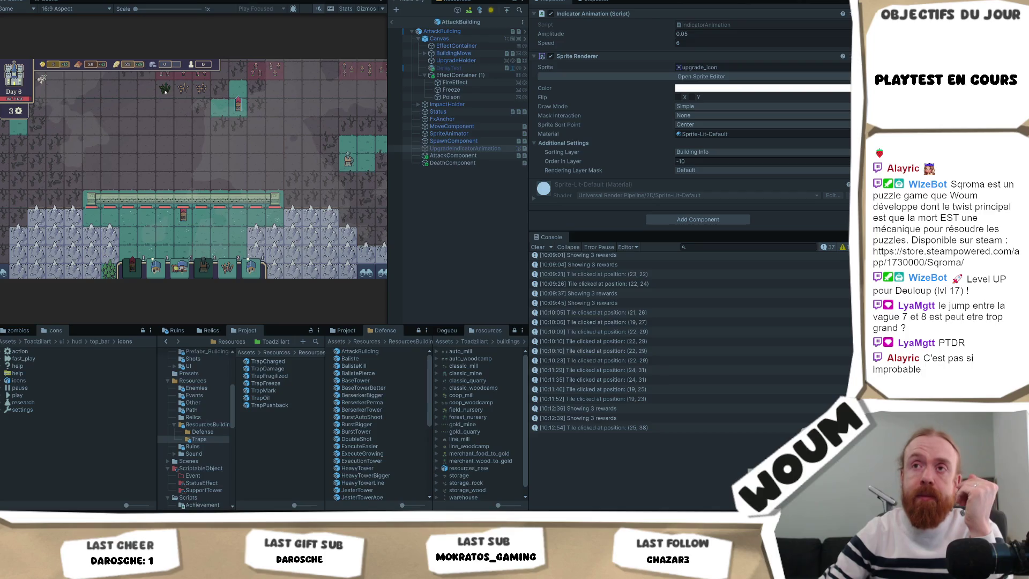
left_click(165, 91)
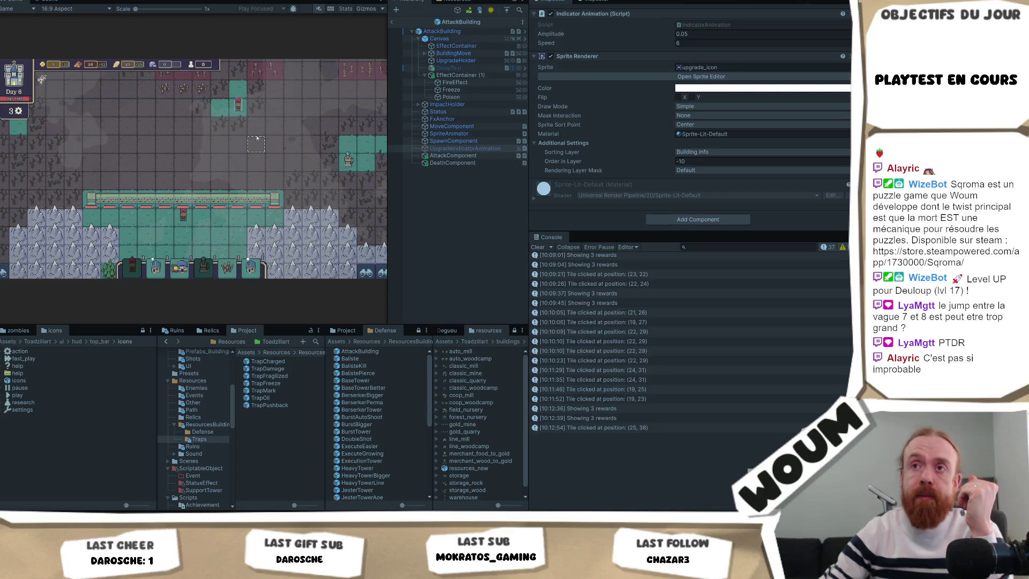
left_click(227, 267)
left_click(289, 161)
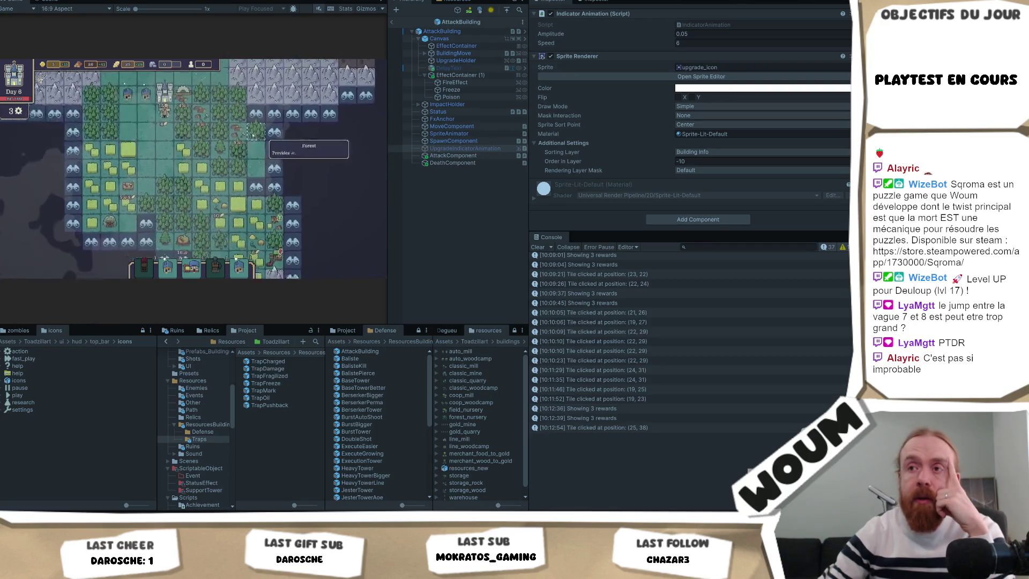
Step: Open the Gypsy Caravan event and leave without buying anything
left_click(274, 246)
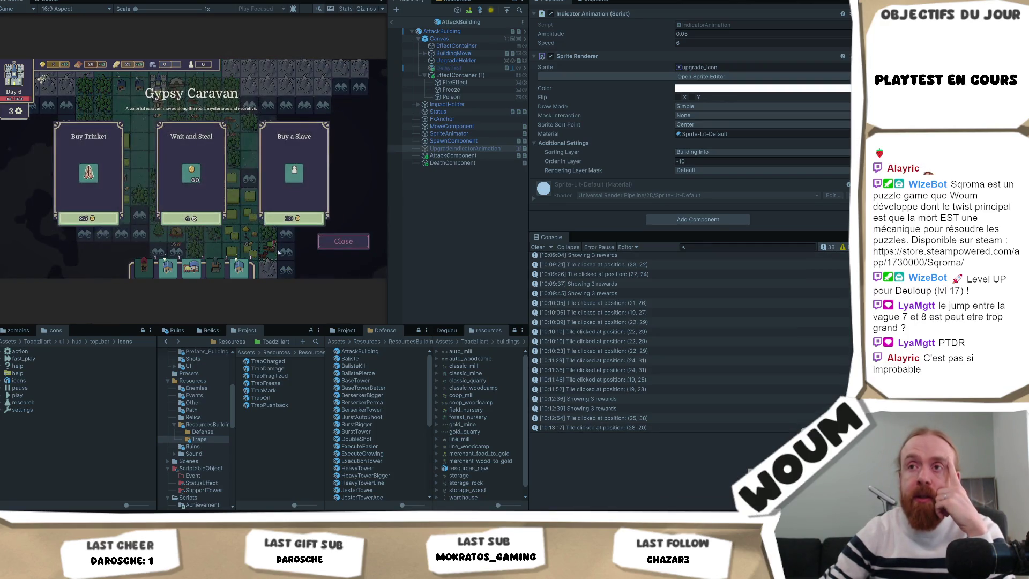
mouse_move(84, 172)
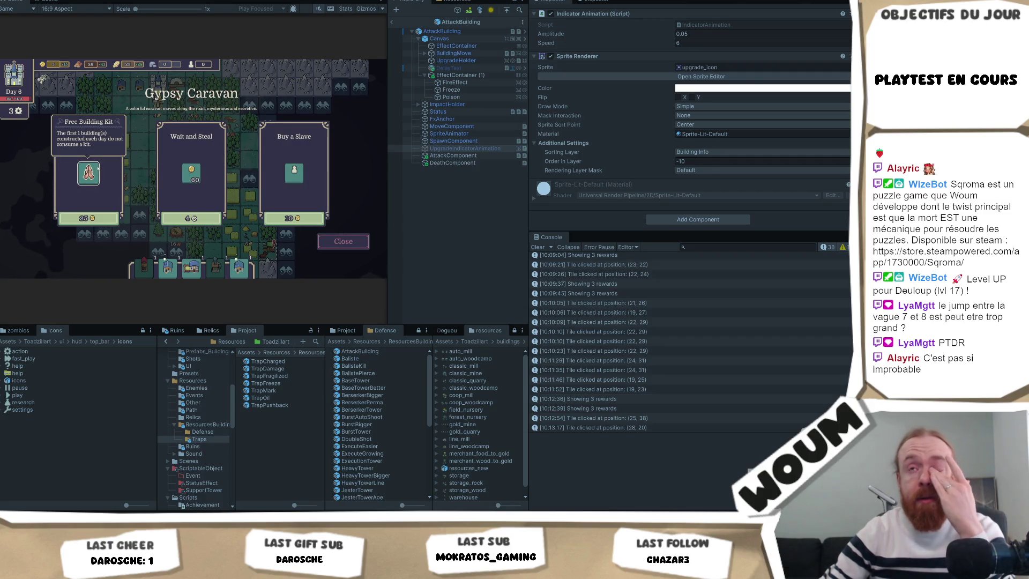
left_click(345, 241)
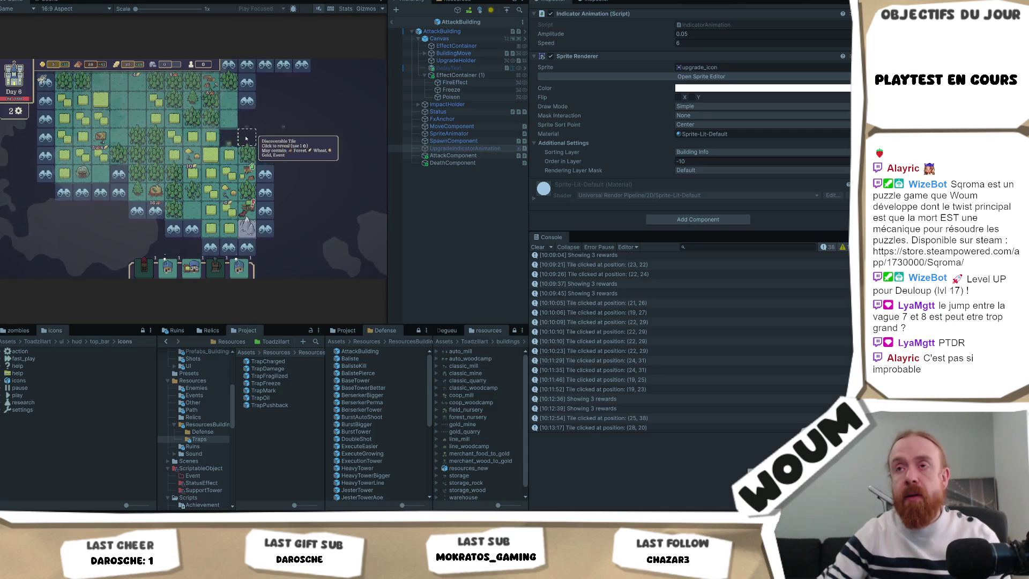
Step: Reveal the three remaining discoverable tiles and dismiss the caravan's move-location prompt
left_click(247, 137)
left_click(266, 100)
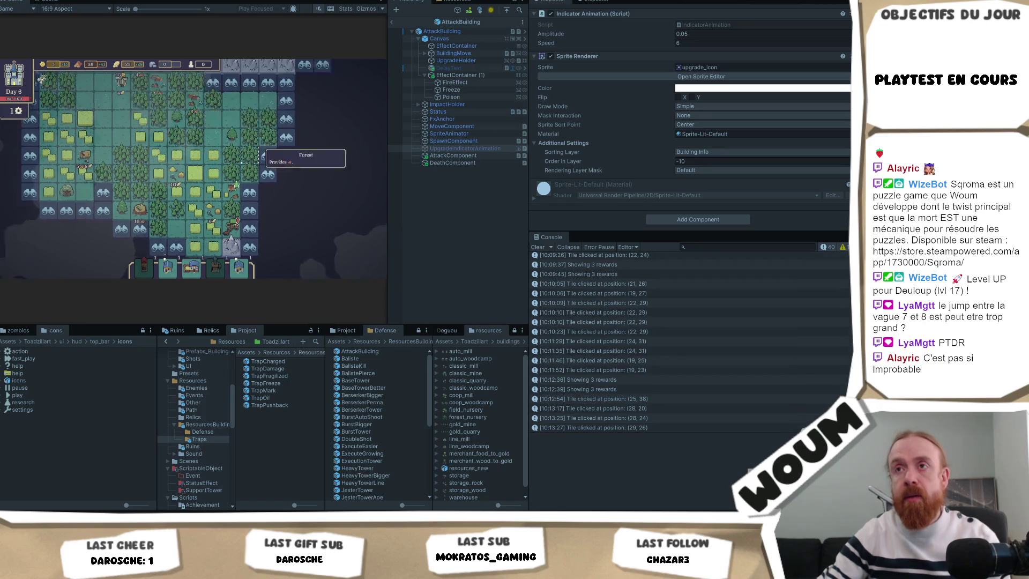
left_click(259, 170)
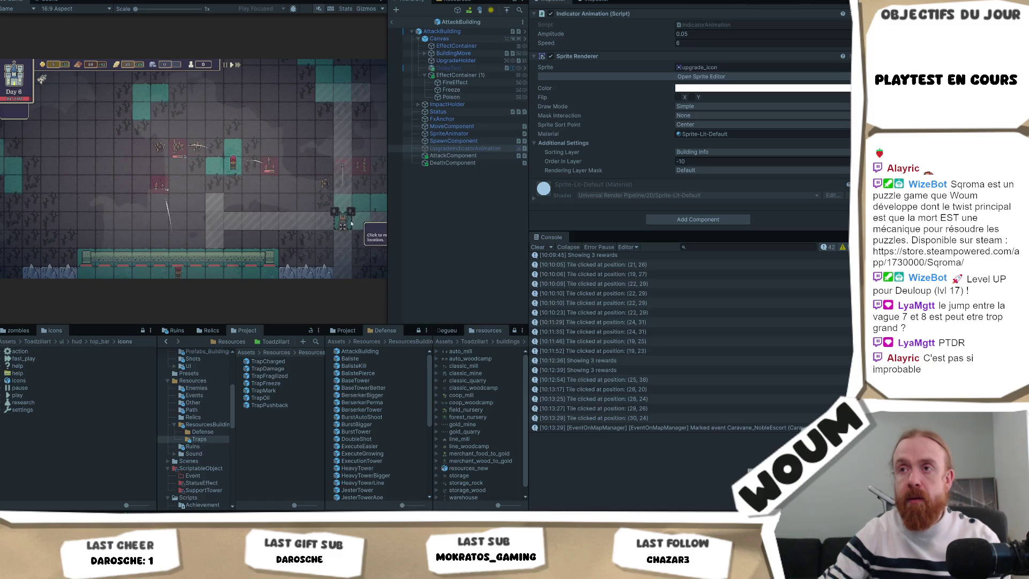
left_click(351, 223)
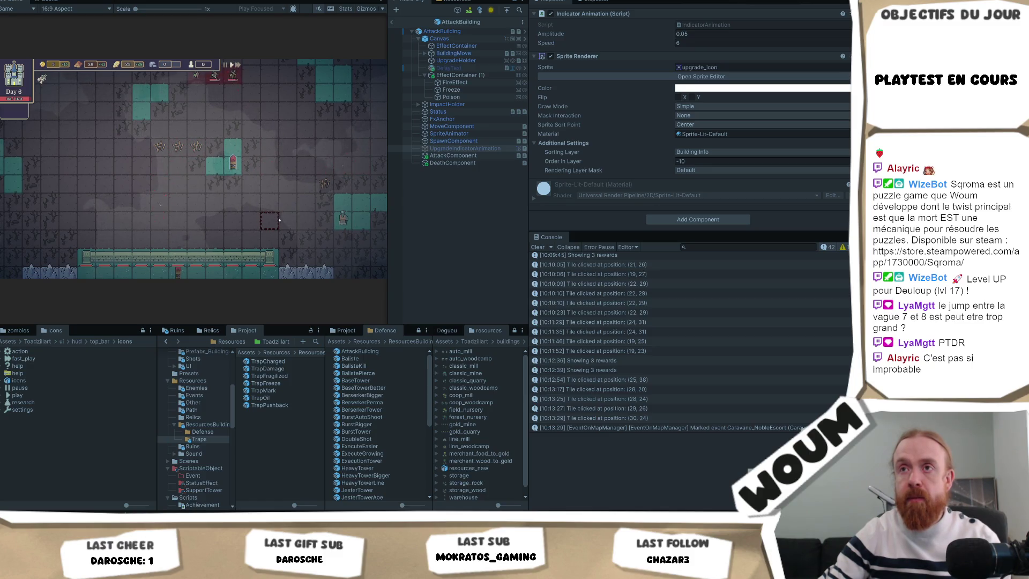
left_click(343, 224)
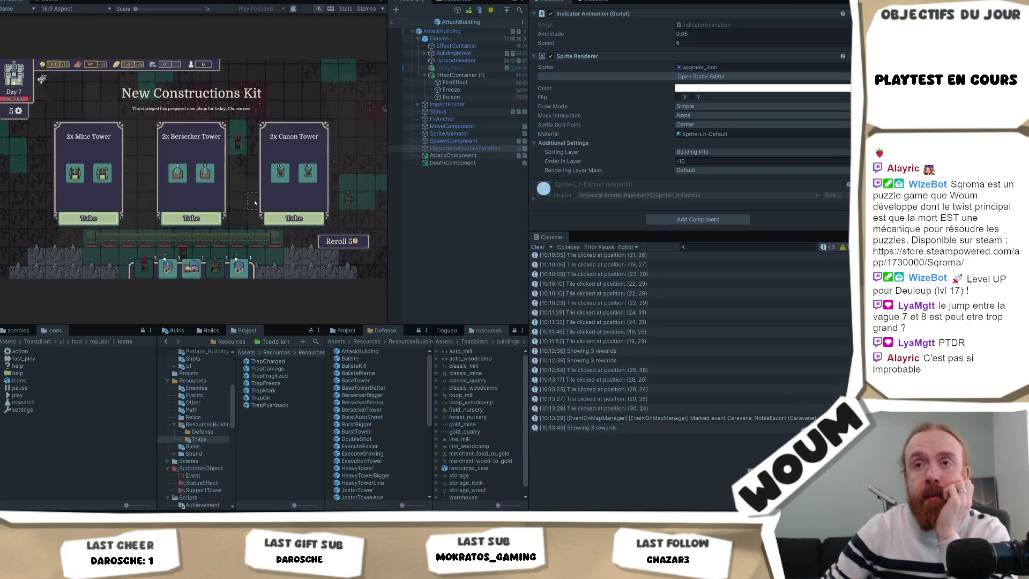
Step: Take the Berserker Tower and Growing House rewards, then reveal three discoverable tiles on the left
left_click(193, 218)
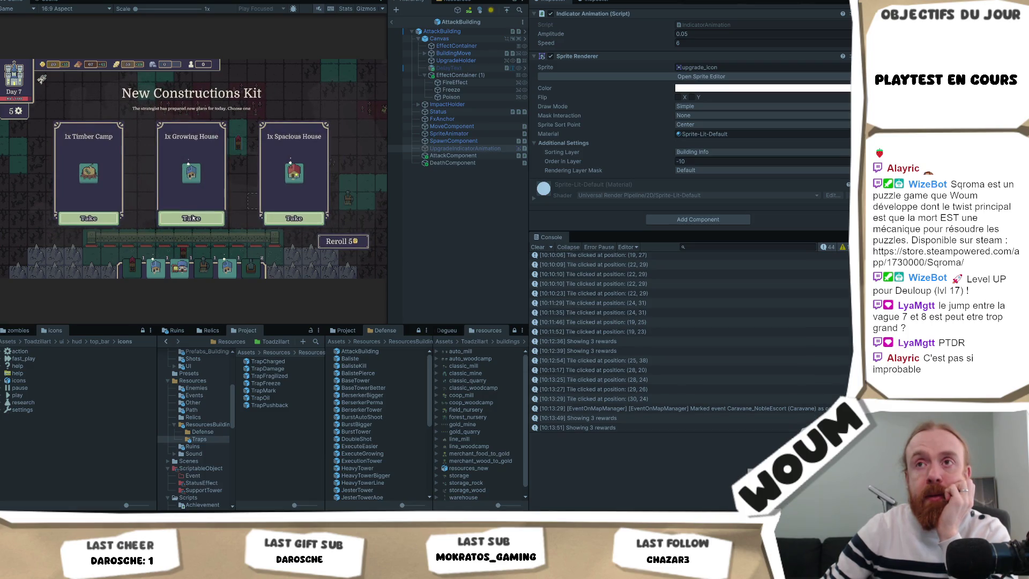
left_click(198, 219)
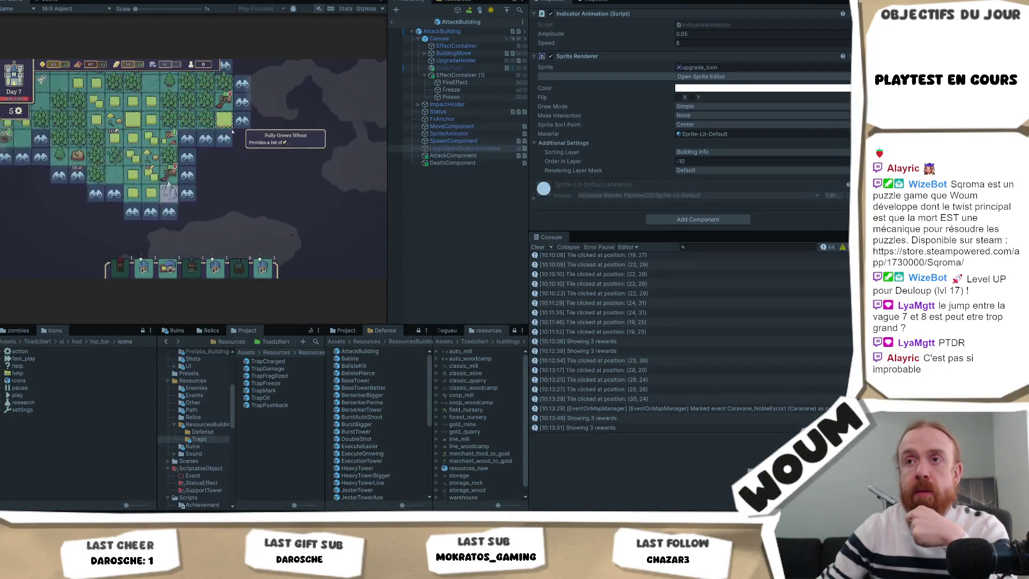
left_click(66, 181)
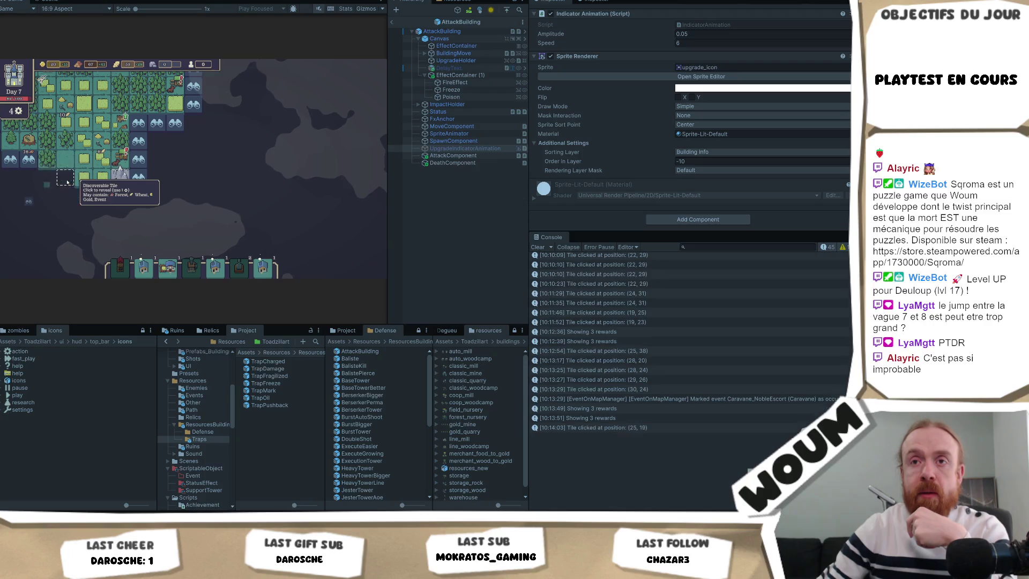
left_click(64, 214)
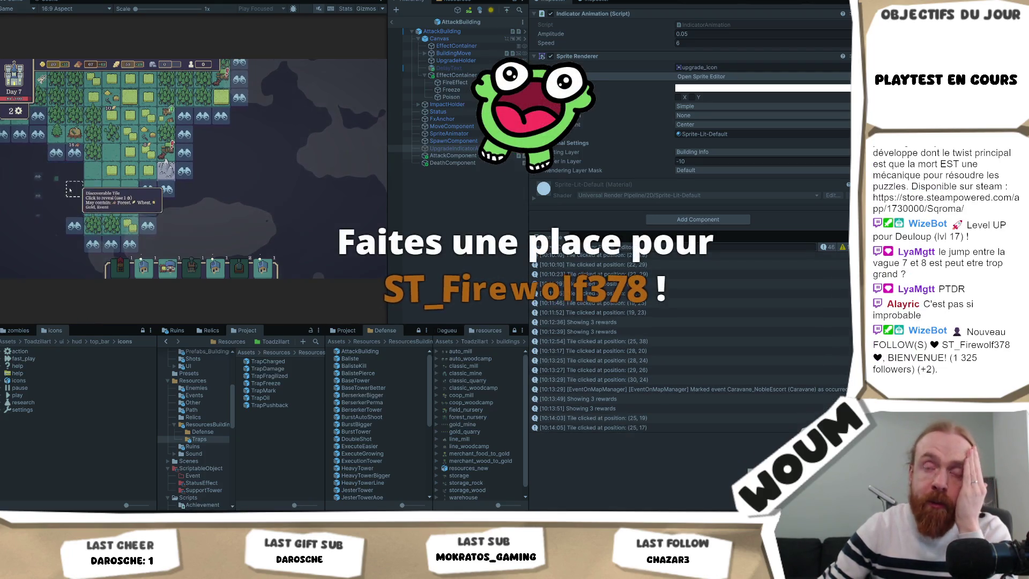
left_click(75, 189)
Step: Place the Growing House, buy a slave from the Gypsy Caravan, and place the previewed building
left_click(262, 270)
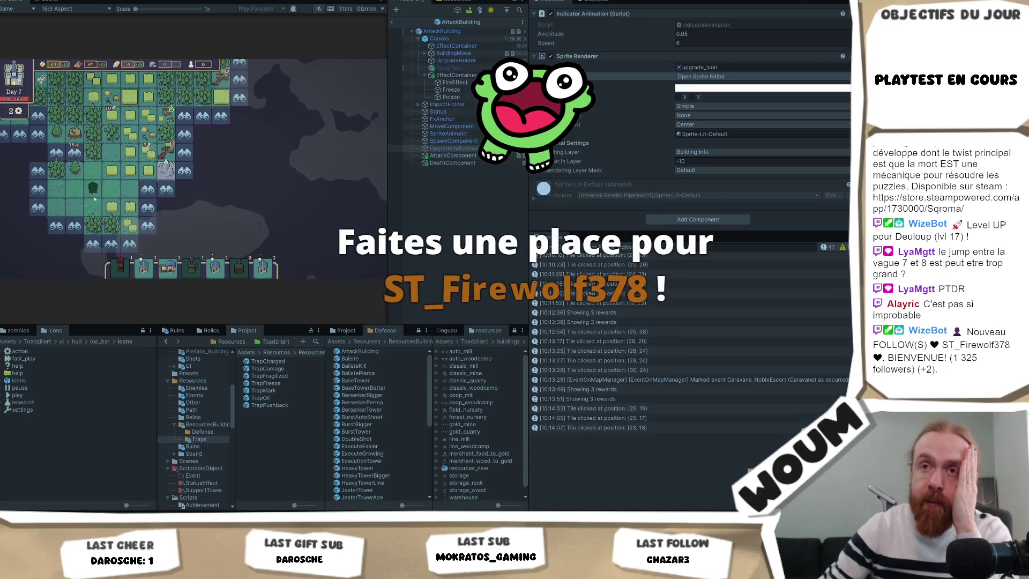
left_click(99, 191)
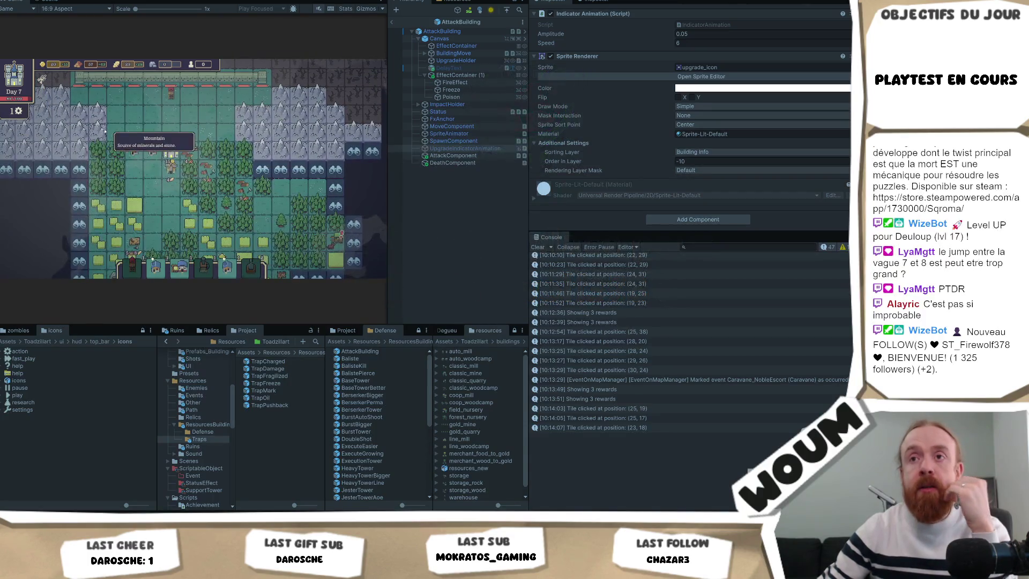
mouse_move(134, 142)
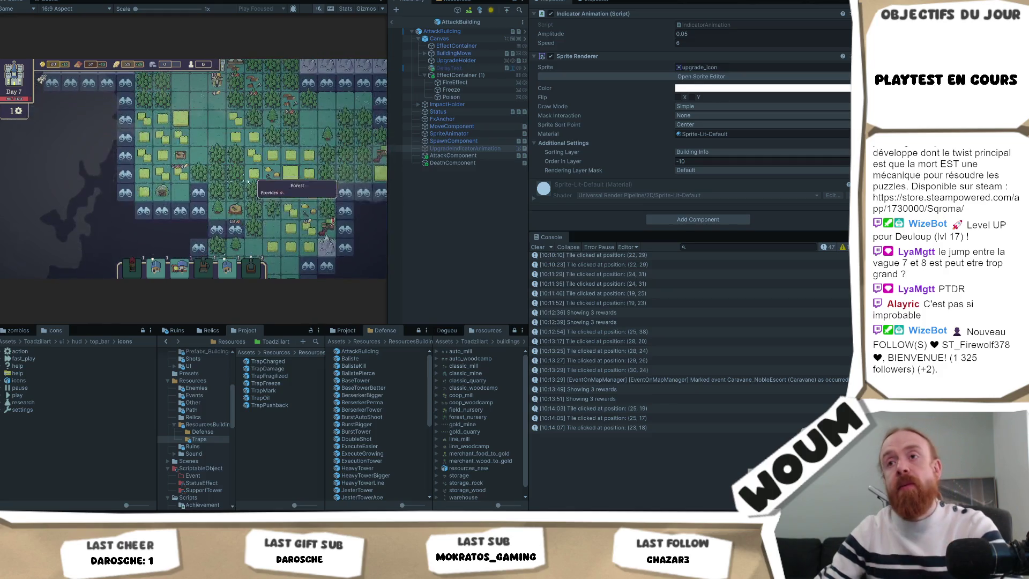
left_click(323, 236)
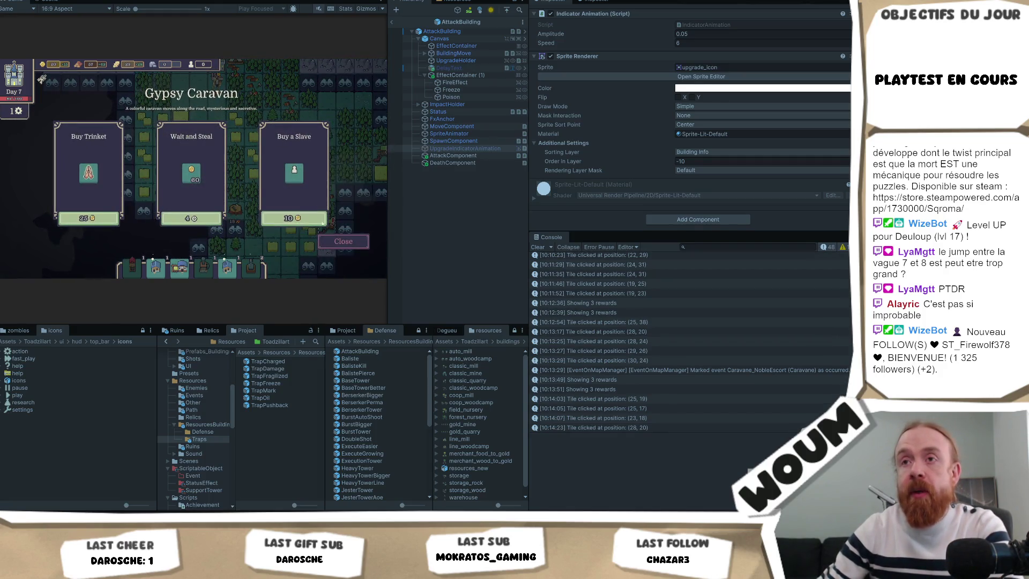
left_click(308, 224)
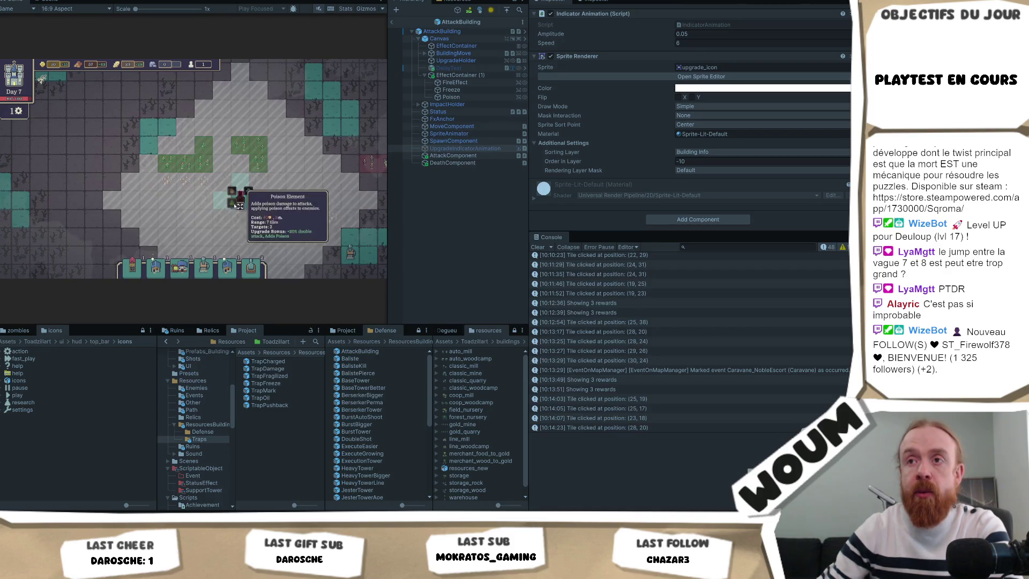
left_click(220, 200)
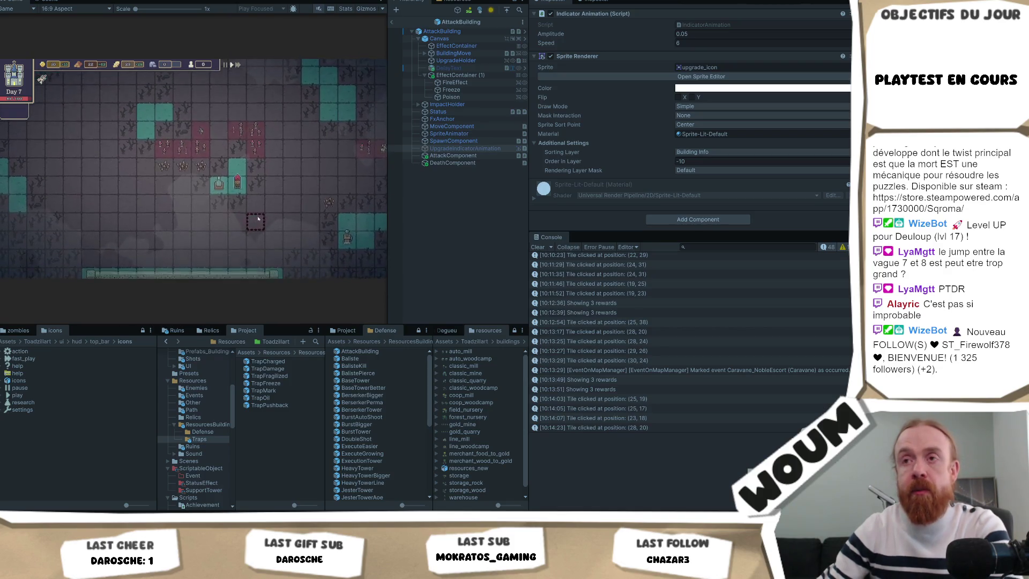
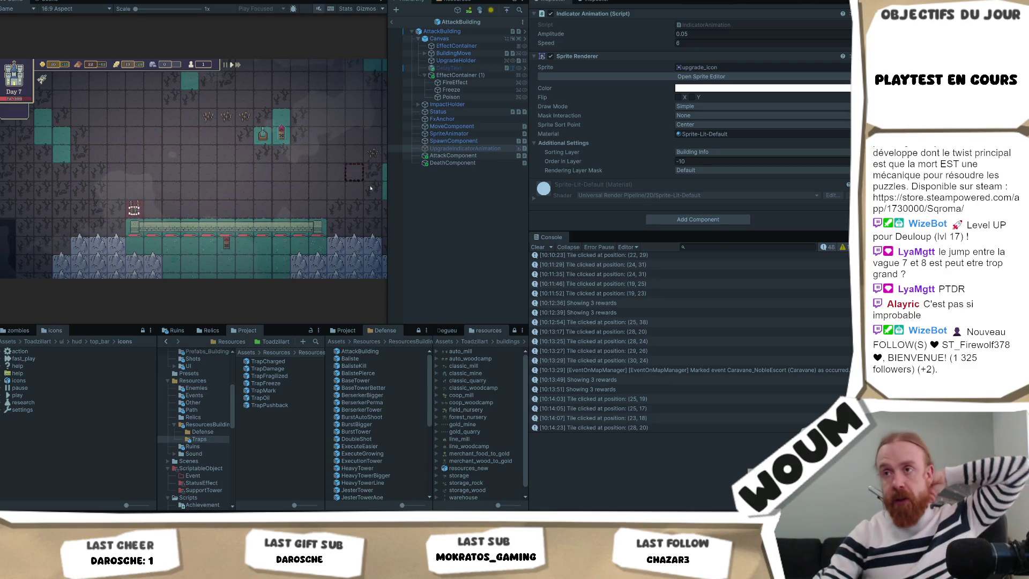
Step: Take the 4x Mark Trap kit, then the 1x Wood Market from the next kit
left_click_drag(388, 202, 496, 204)
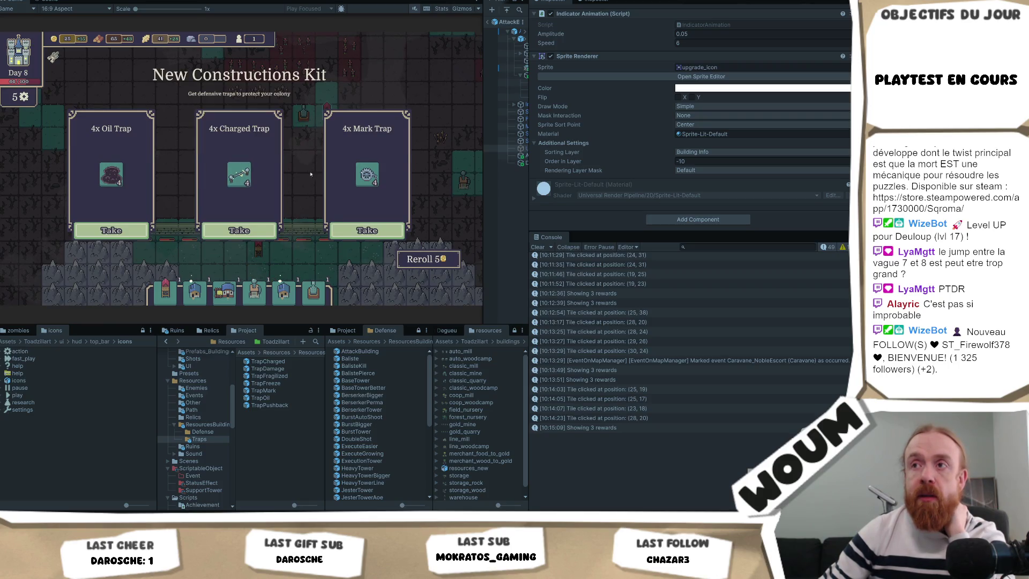
mouse_move(379, 171)
left_click(367, 231)
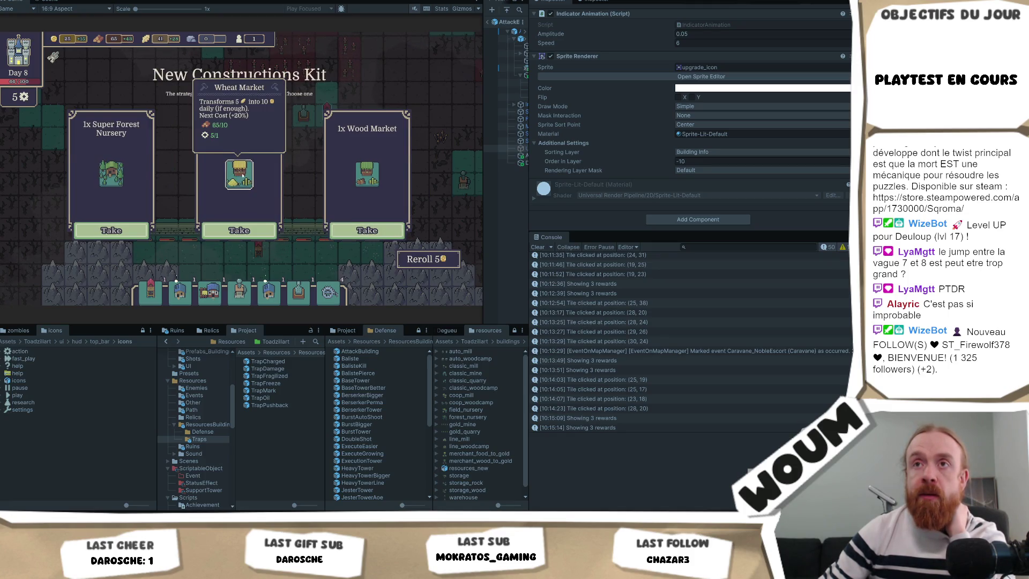
mouse_move(362, 181)
left_click(367, 230)
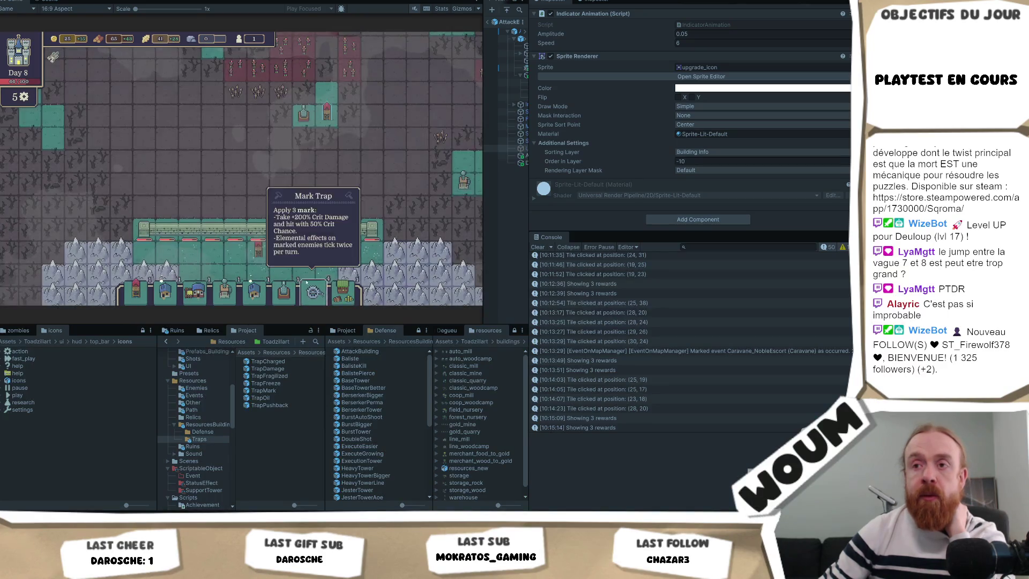
Step: Place the Wood Market beside the fields
mouse_move(265, 250)
left_click(284, 292)
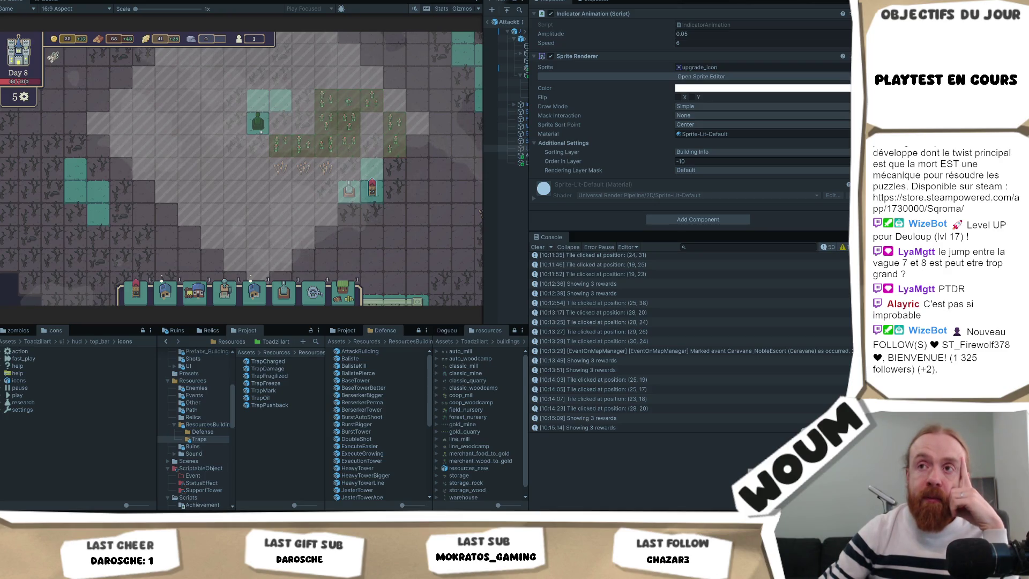
left_click(261, 131)
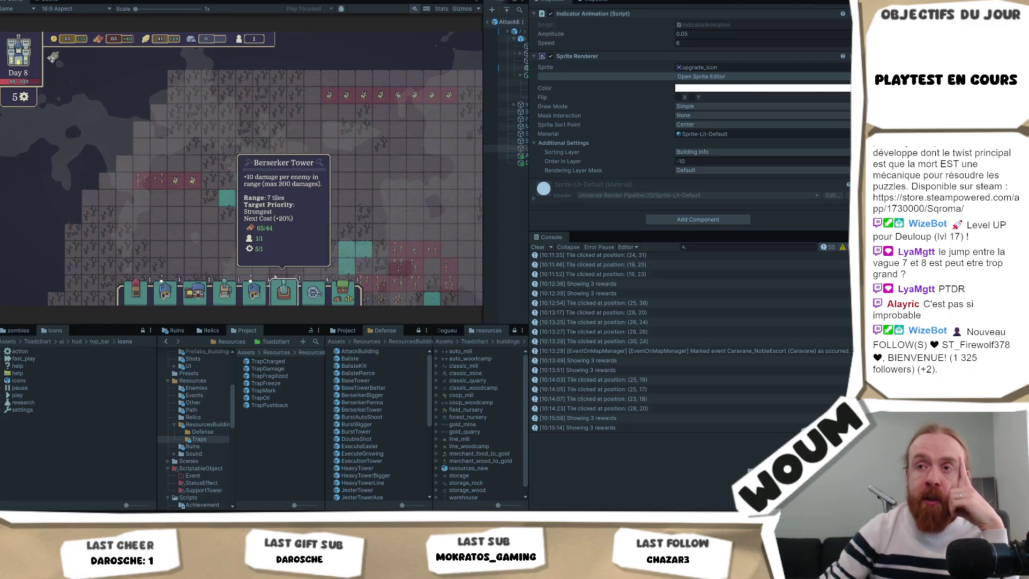
left_click(226, 293)
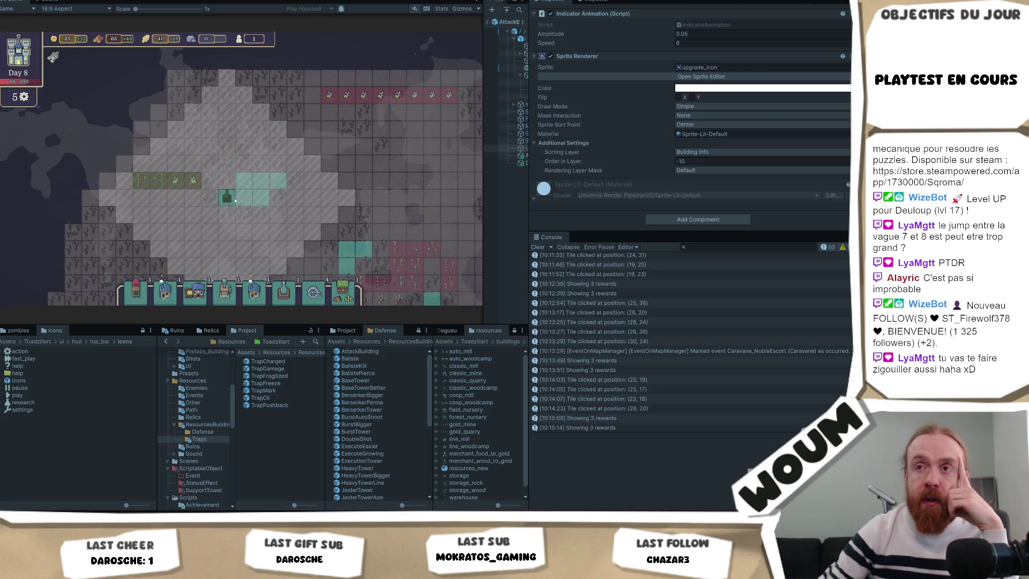
left_click(238, 201)
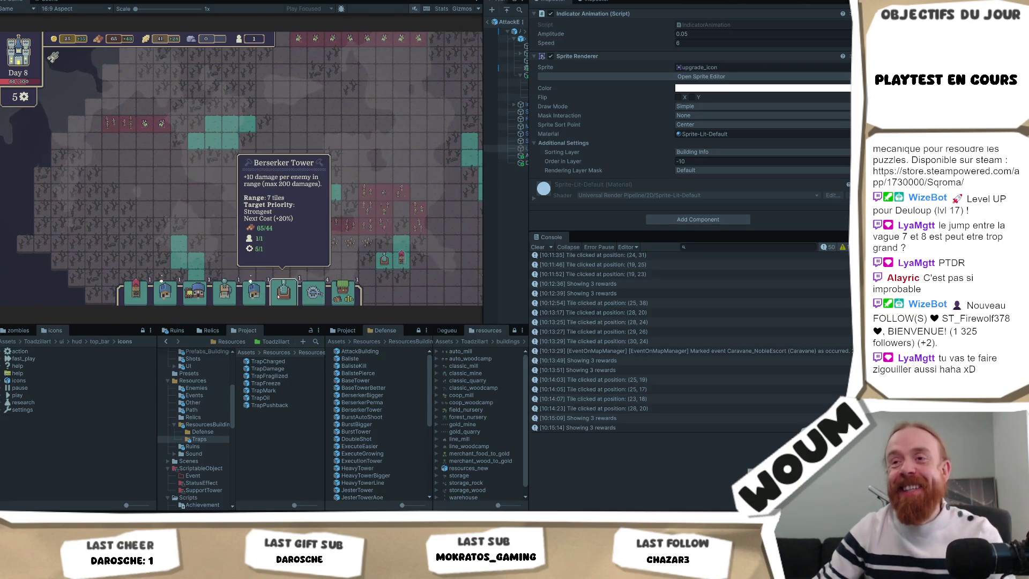
Step: Place the Berserker Tower and a trap near the fields, and the Overcharge Tower further out
left_click(281, 298)
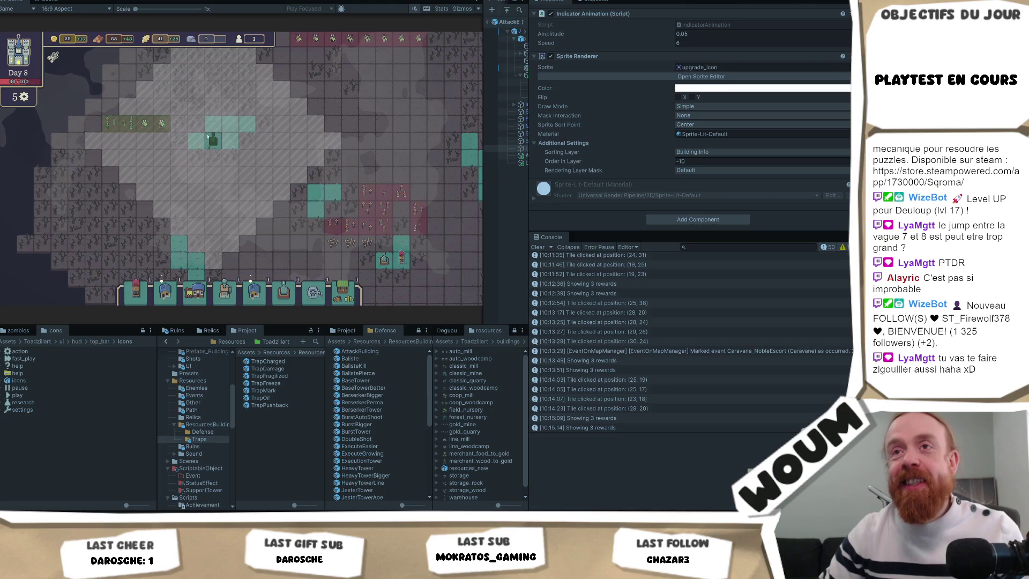
left_click(208, 137)
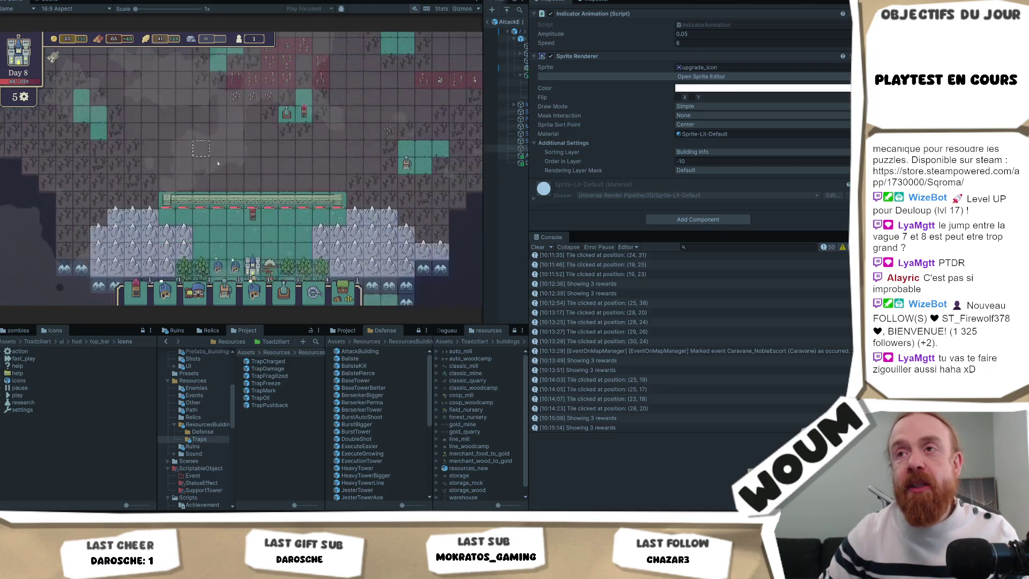
left_click(254, 292)
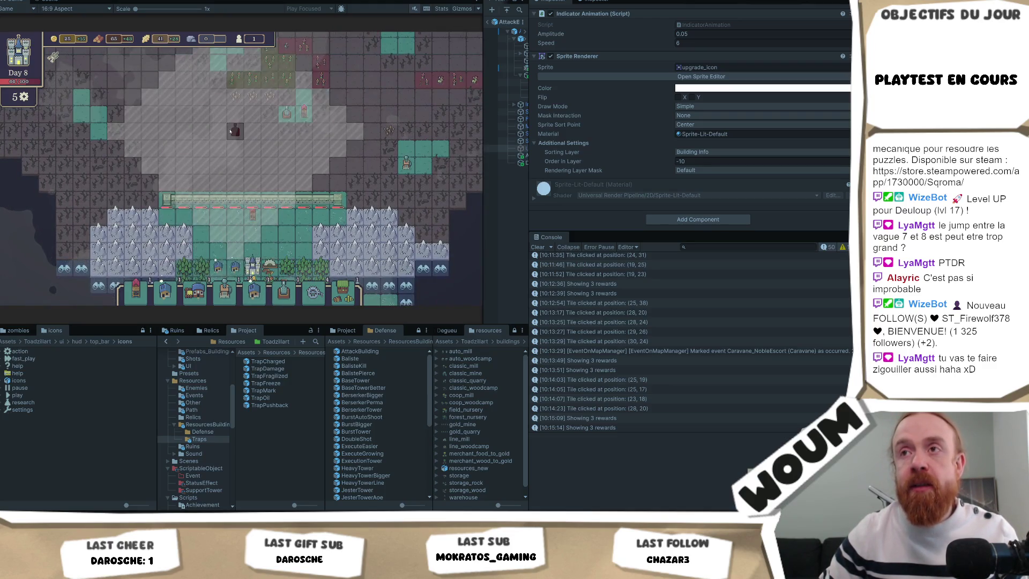
left_click(230, 132)
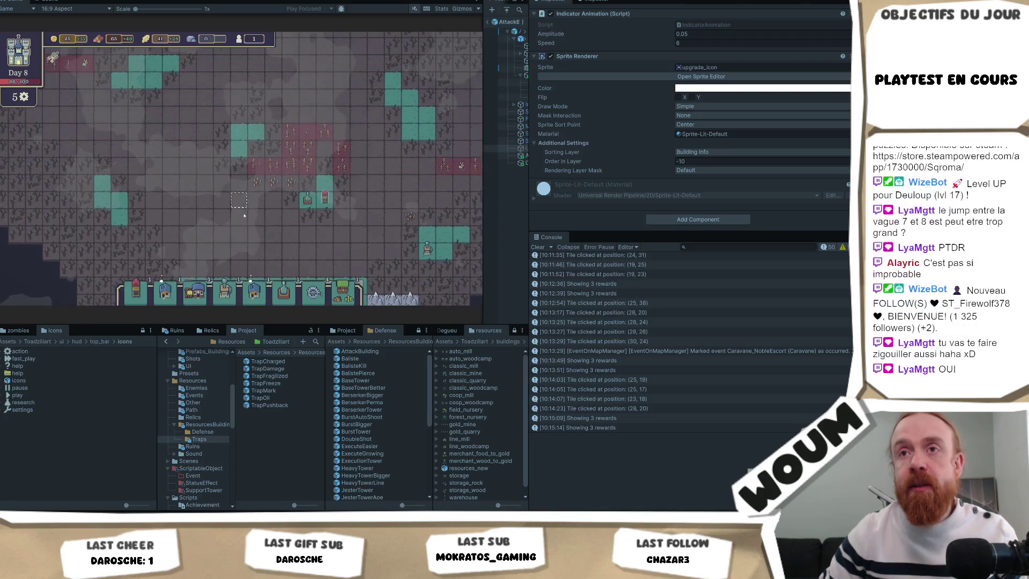
left_click(223, 294)
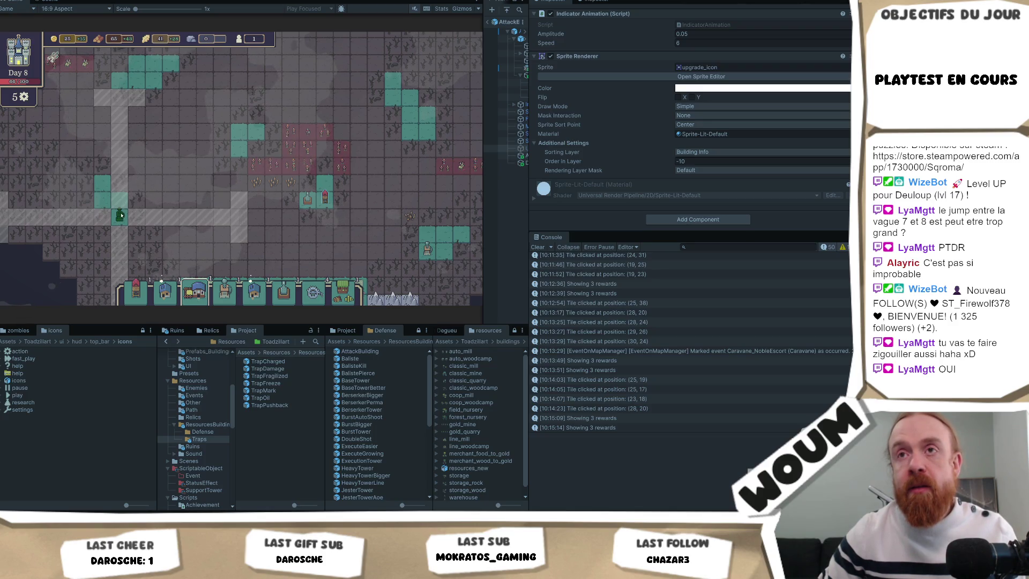
left_click(120, 215)
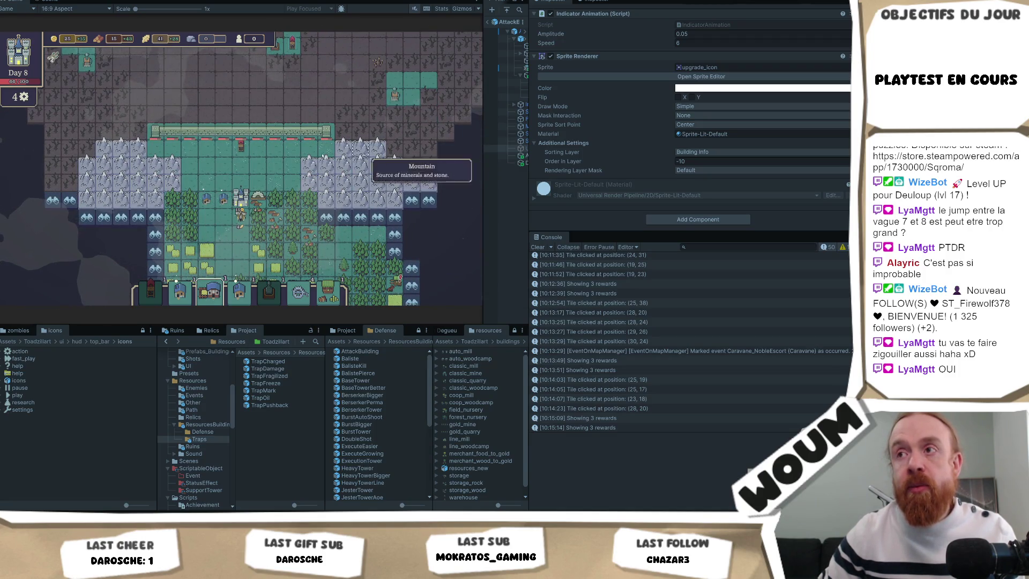
Step: Pan toward the colony edge and open the event on the edge tile
key("d")
key("s")
left_click(365, 116)
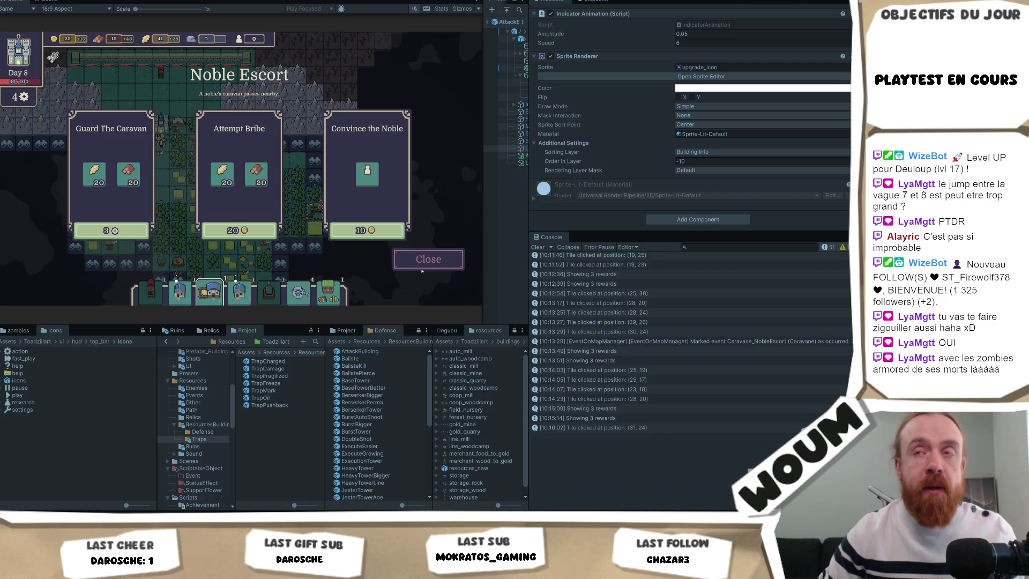
Step: Dismiss the Noble Escort popup and place a Mark Trap near the wall area
left_click(412, 260)
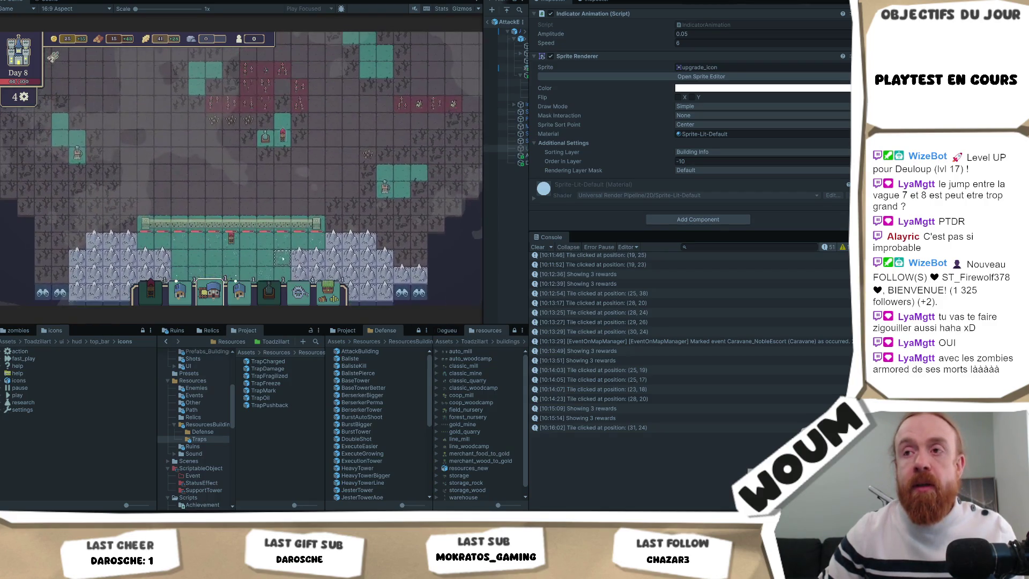
left_click_drag(297, 296, 220, 201)
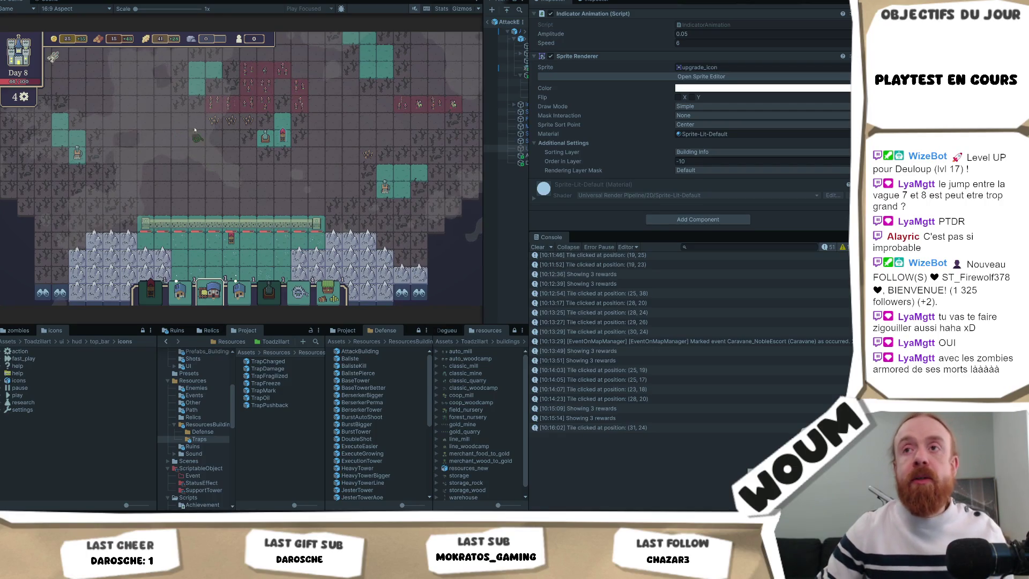
mouse_move(194, 131)
left_mouse_down()
mouse_move(214, 124)
mouse_move(112, 292)
mouse_move(303, 303)
left_mouse_up()
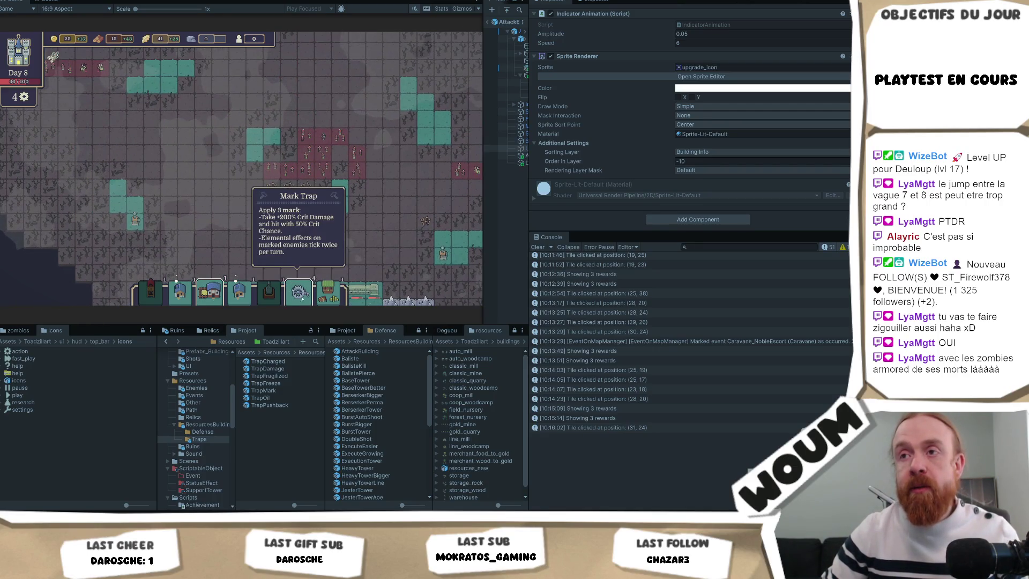
left_click_drag(235, 259, 168, 185)
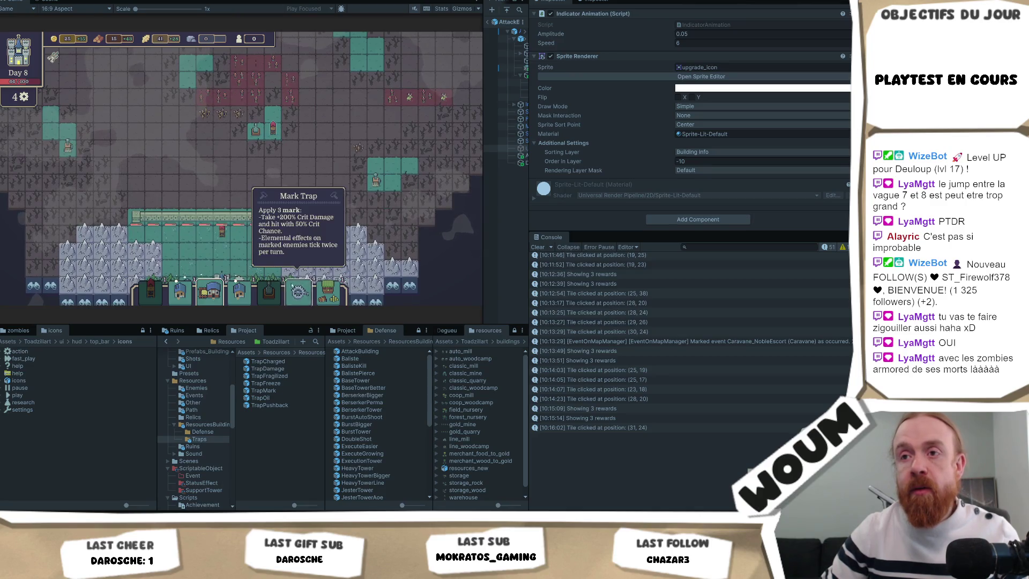
left_click_drag(298, 293, 137, 183)
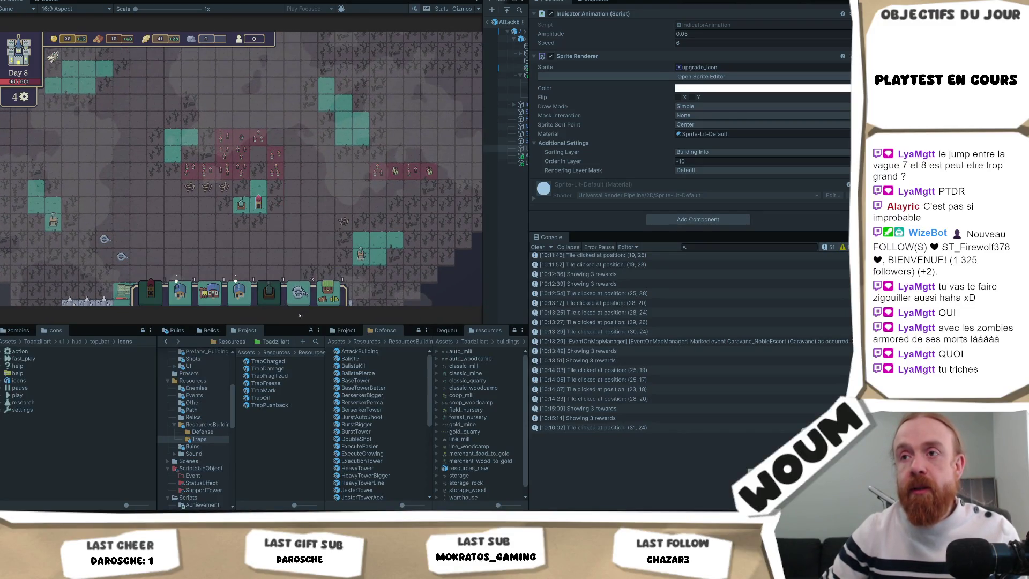
left_click(337, 244)
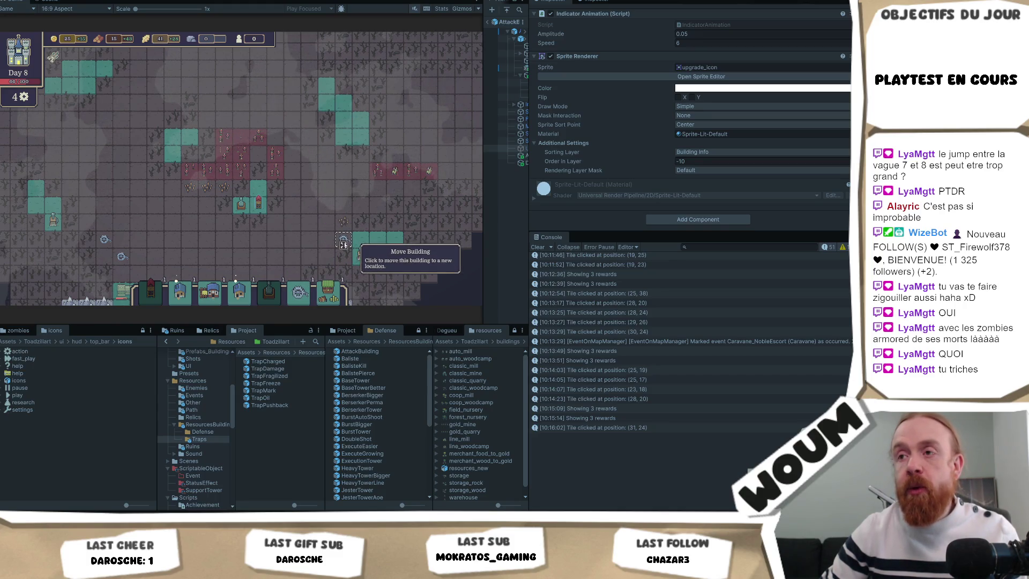
Step: Move an already placed trap to a new tile
key("d")
key("s")
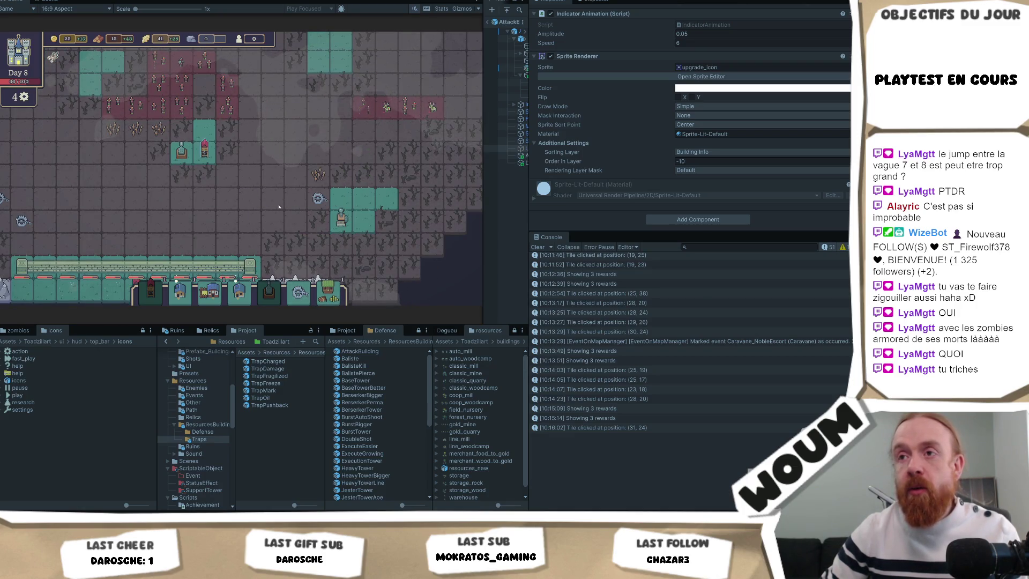
left_click(318, 200)
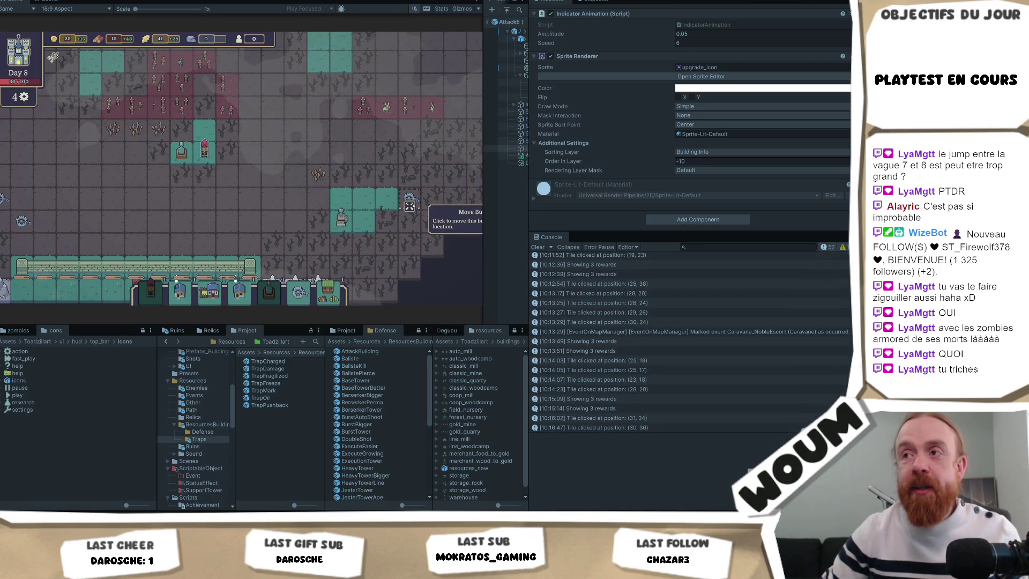
left_click(409, 203)
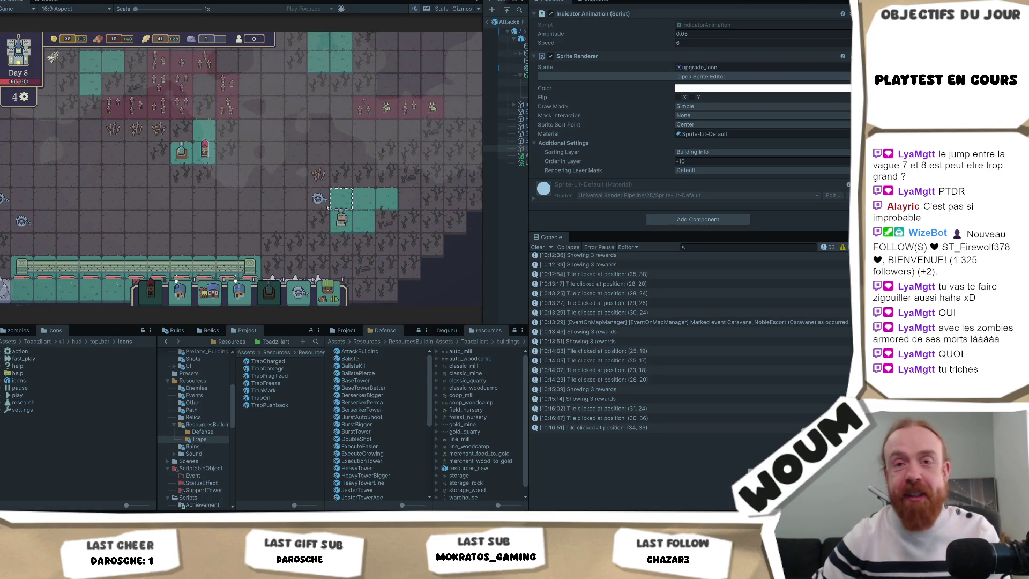
Step: Place a gear trap on the map and position the Wood Market
scroll(322, 225, "down", 3)
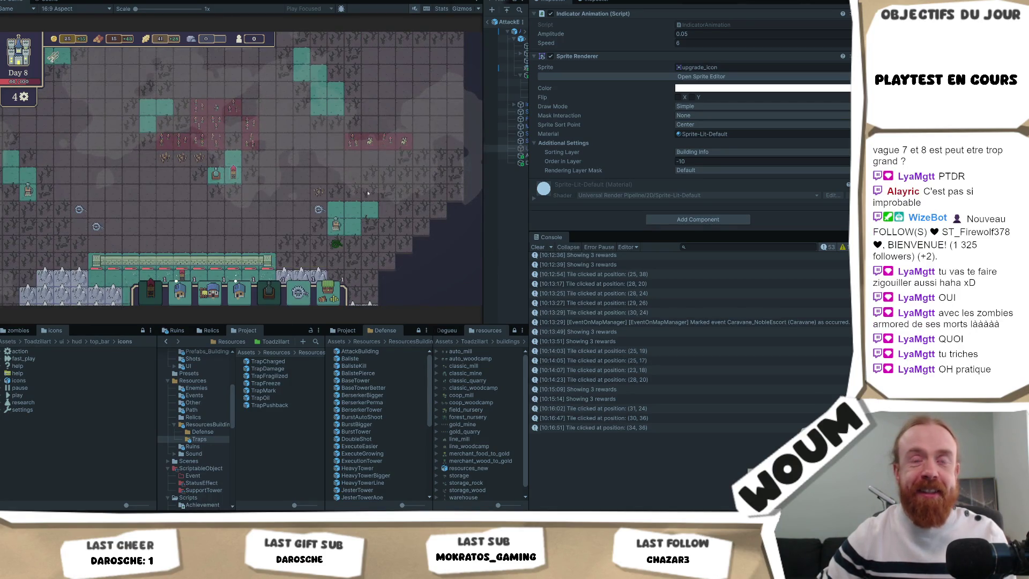
scroll(374, 174, "up", 3)
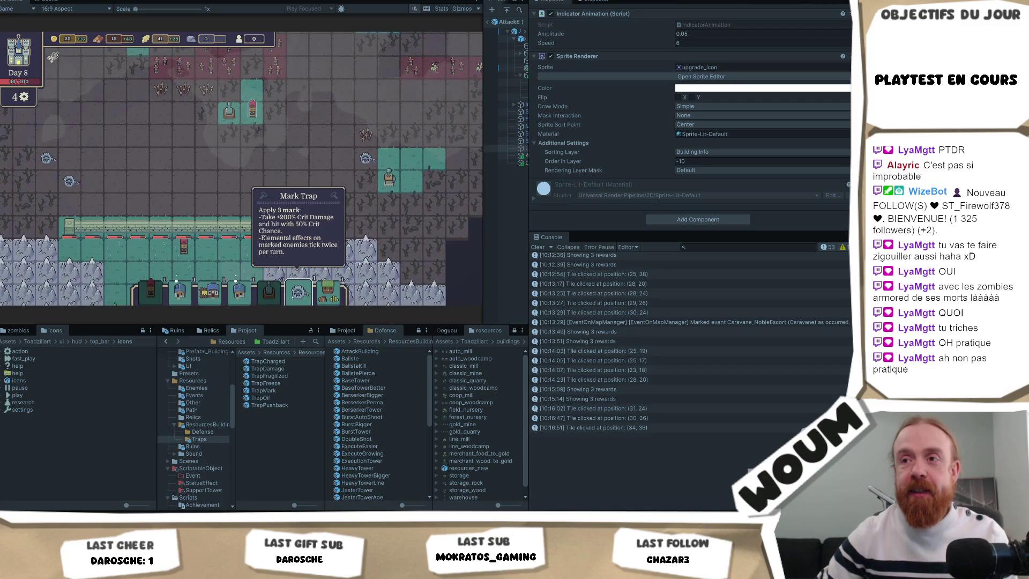
left_click_drag(298, 292, 298, 181)
scroll(175, 194, "down", 2)
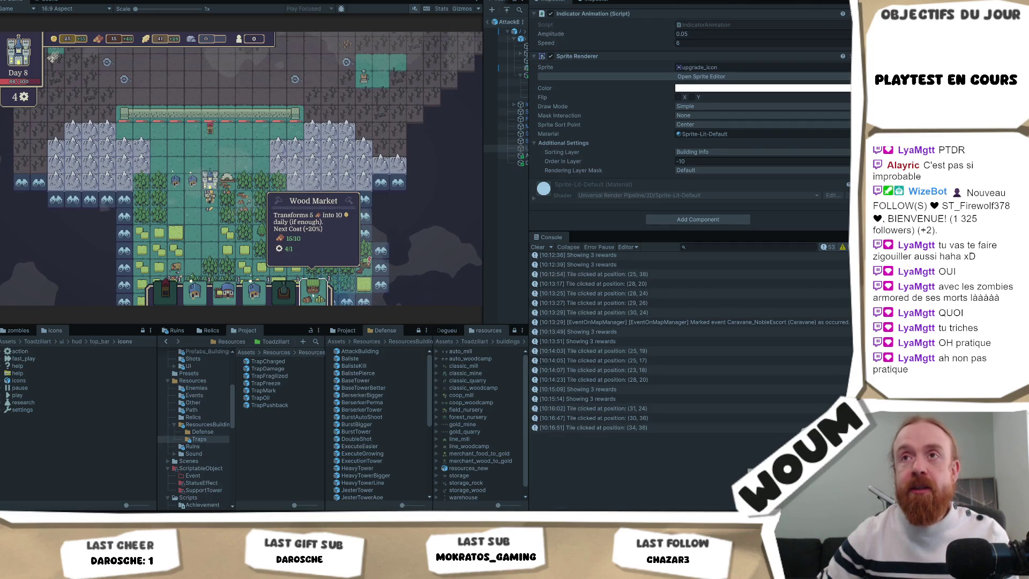
mouse_move(313, 293)
left_mouse_down()
mouse_move(333, 268)
mouse_move(369, 252)
mouse_move(358, 269)
left_mouse_up()
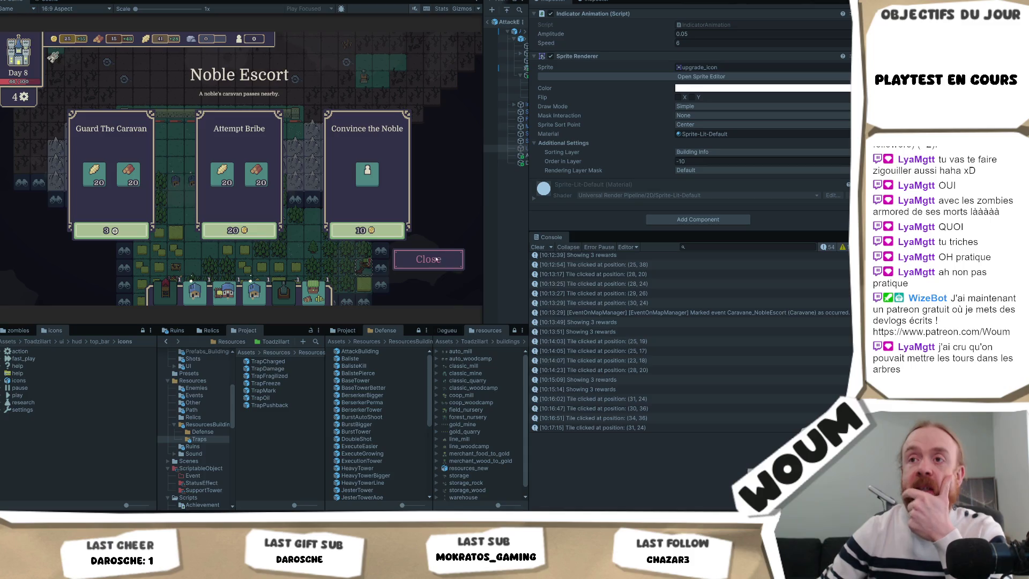
Step: Close the Noble Escort popup, build an Automatic Quarry on a forest tile, and start Day 9
left_click(437, 261)
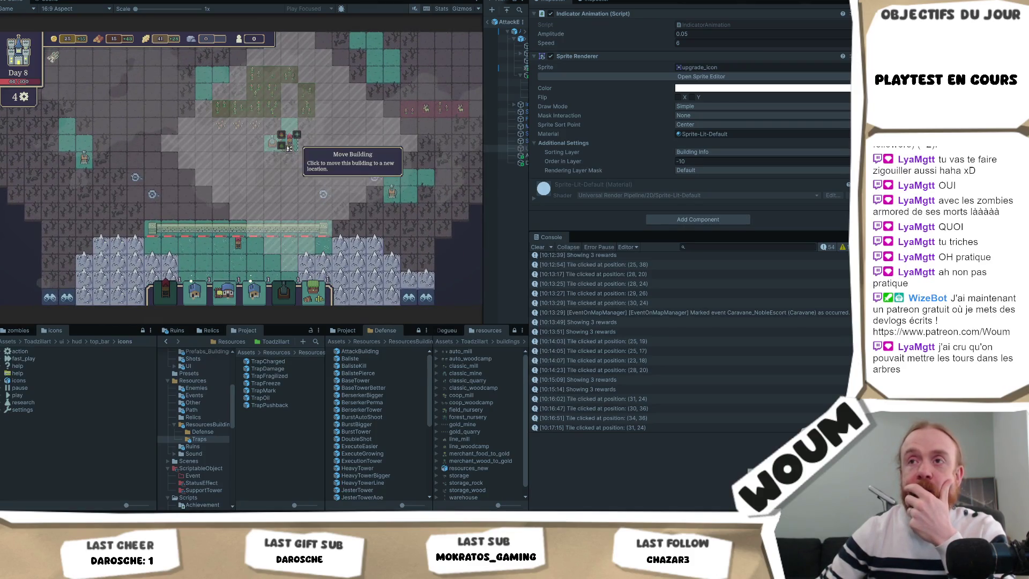
left_click(216, 94)
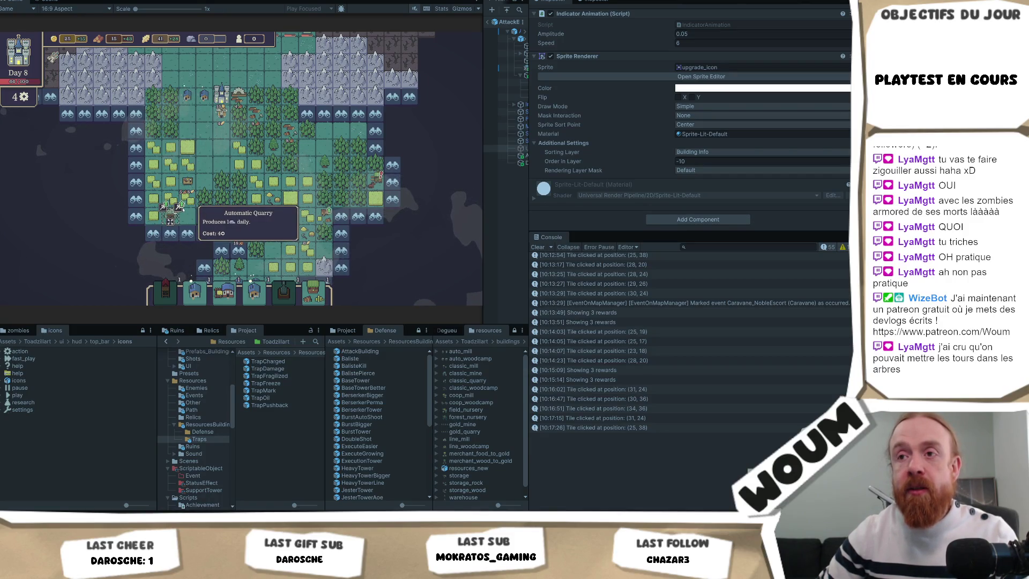
scroll(252, 177, "down", 2)
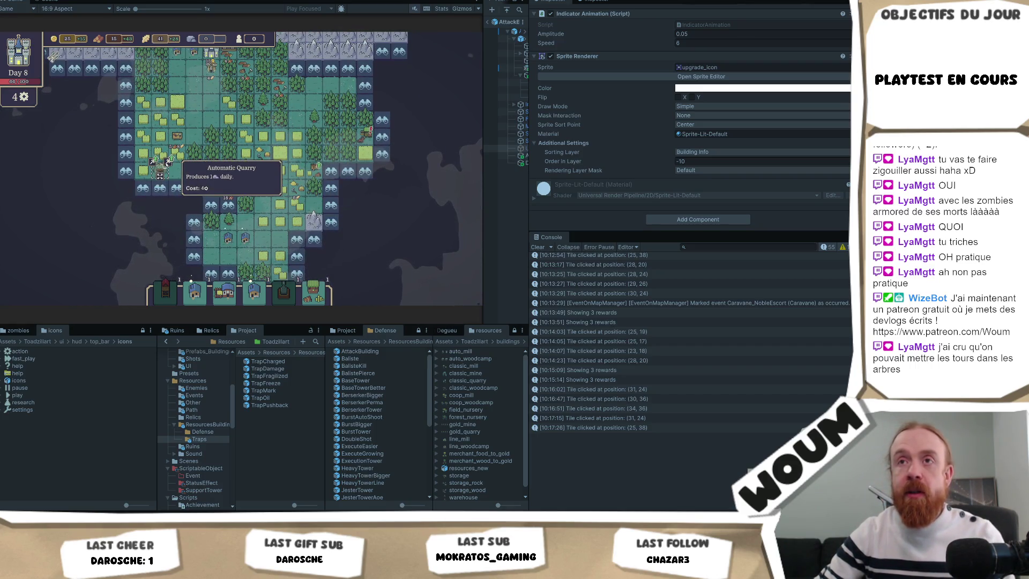
left_click(165, 162)
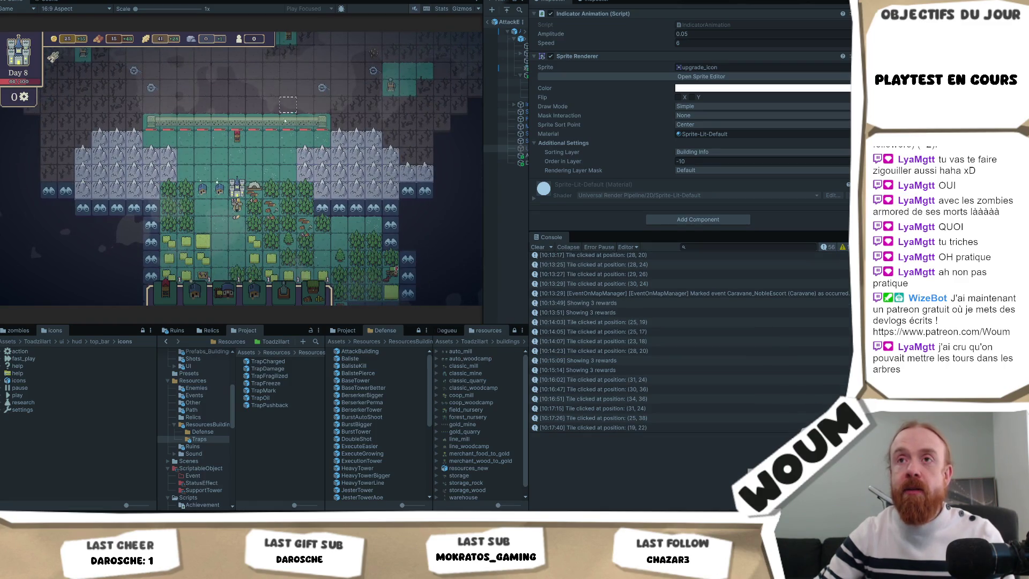
left_click(330, 212)
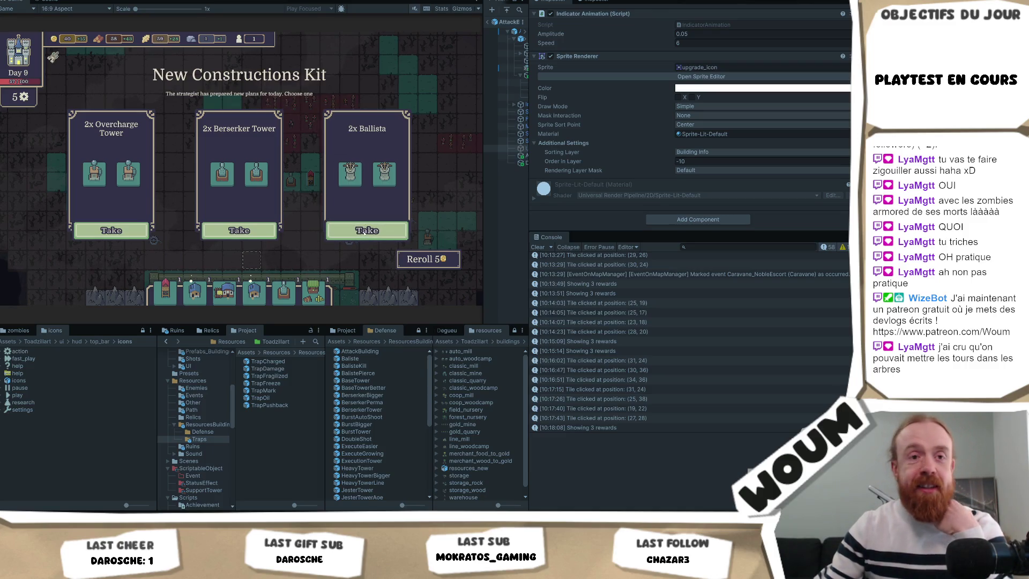
Step: Take the 2x Ballista kit and the Sylvan House card, placing the house on the map
left_click(367, 230)
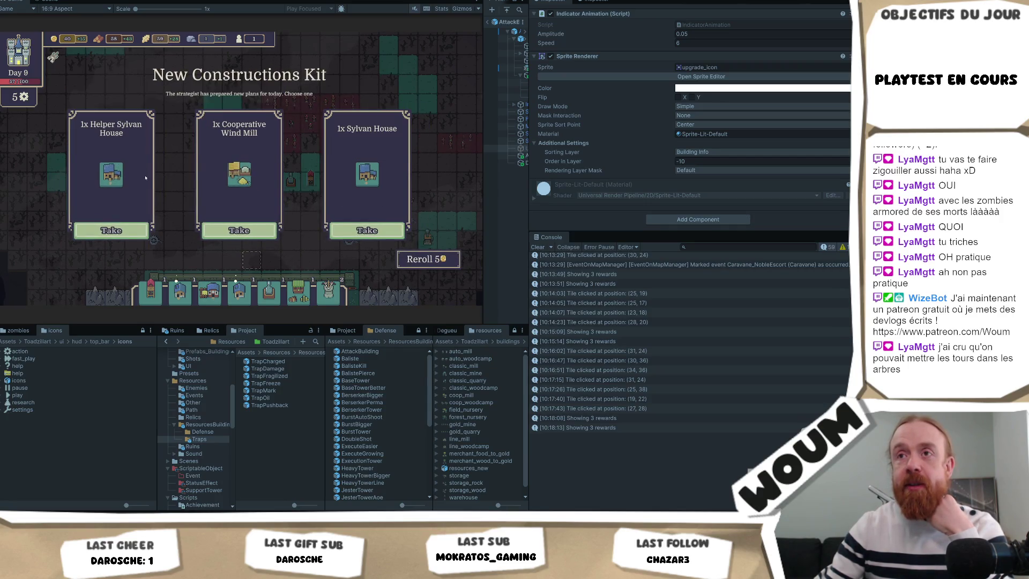
mouse_move(119, 173)
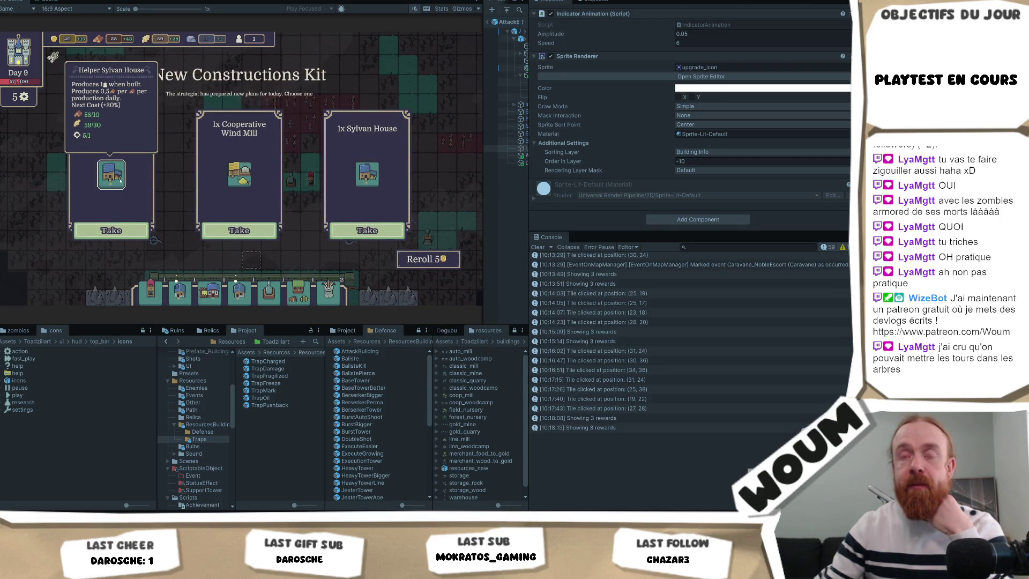
left_click(374, 232)
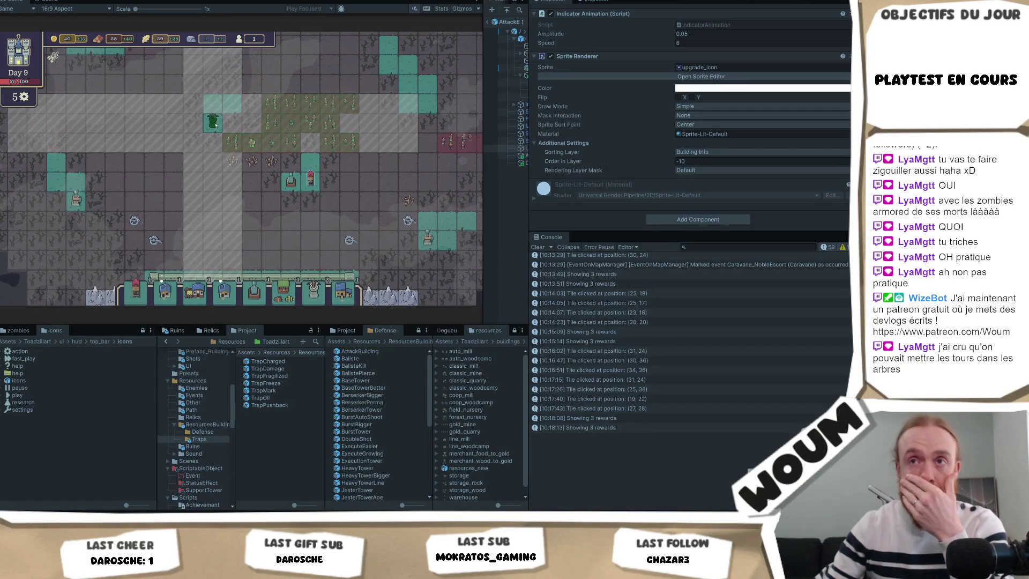
left_click(215, 125)
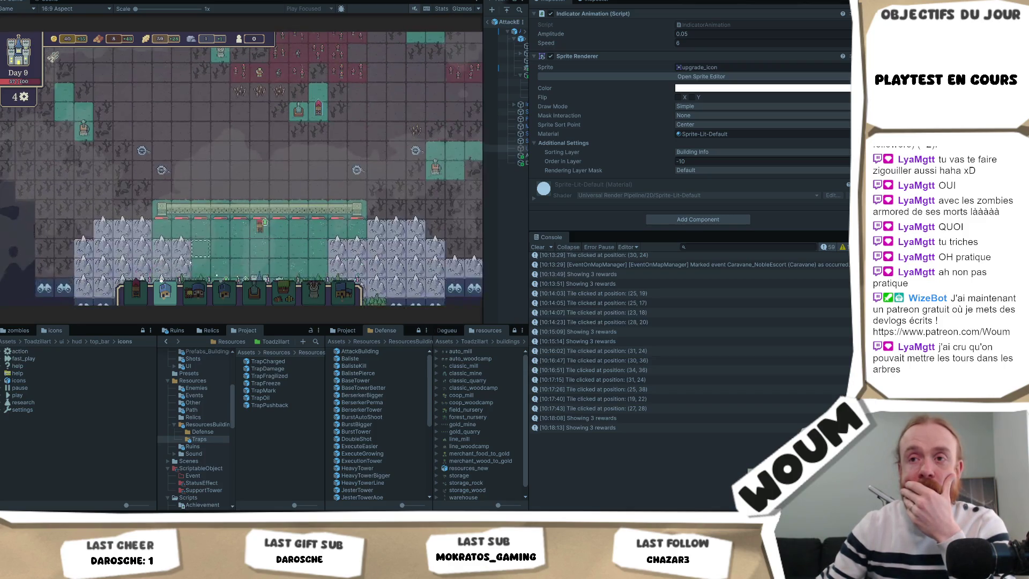